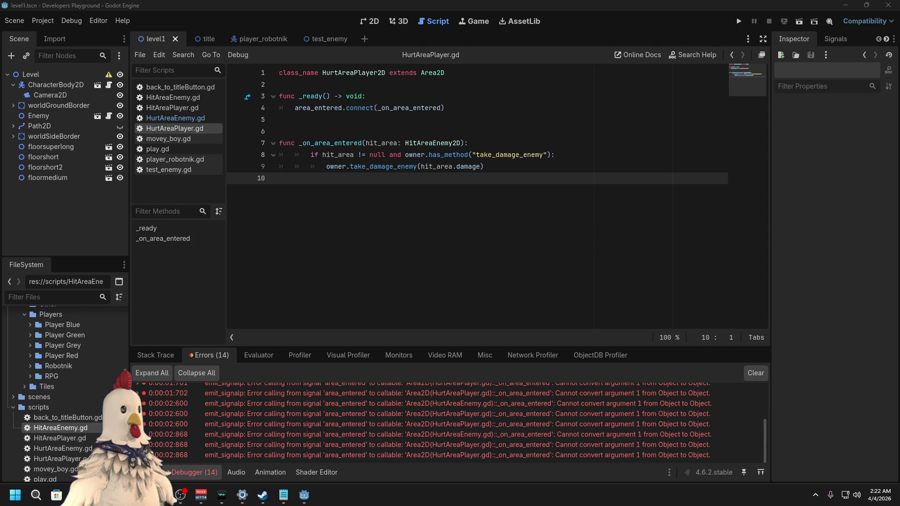
Step: Open the HitAreaPlayer.gd script from the script list
click(369, 118)
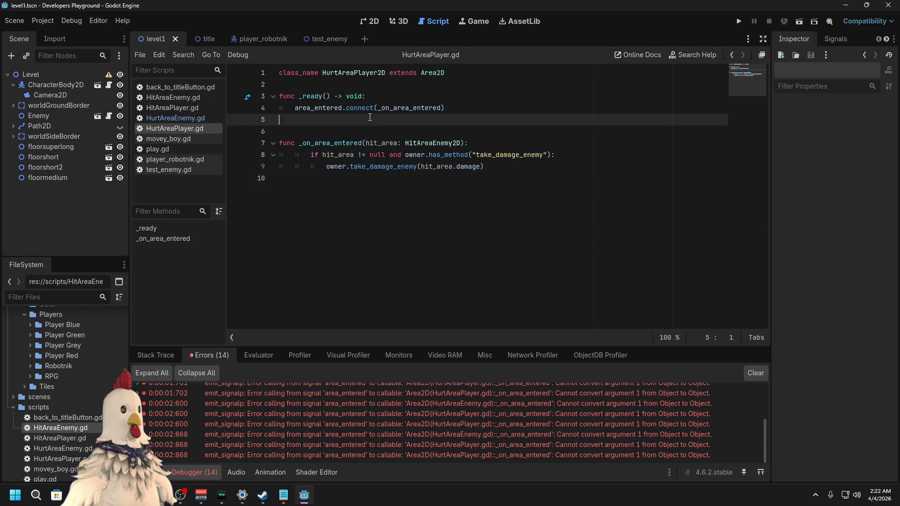
click(358, 81)
click(145, 98)
click(168, 108)
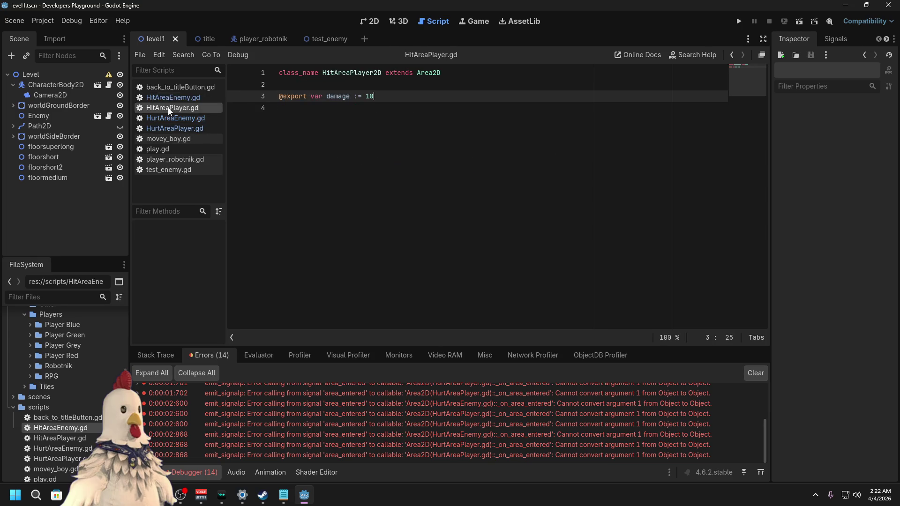
click(171, 98)
click(173, 106)
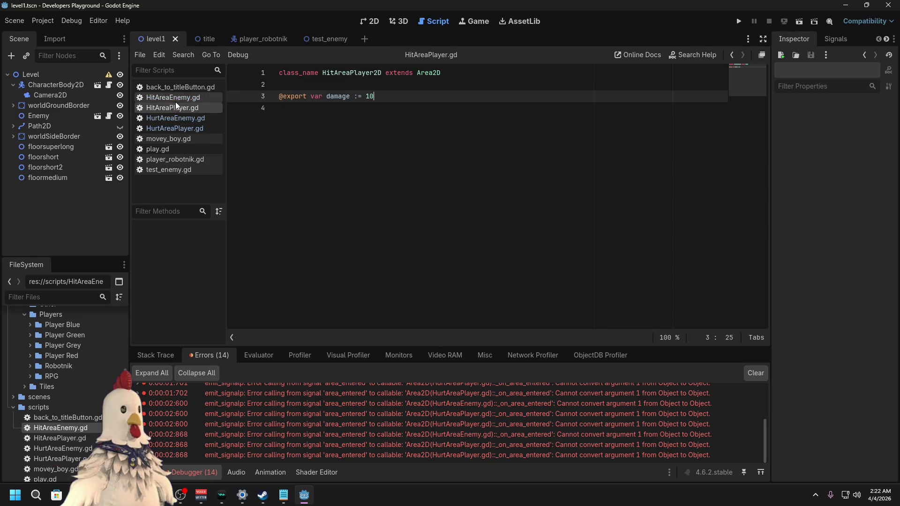
Step: Add 'bool monitoring = true' on line 4, below the damage export
click(410, 103)
click(411, 97)
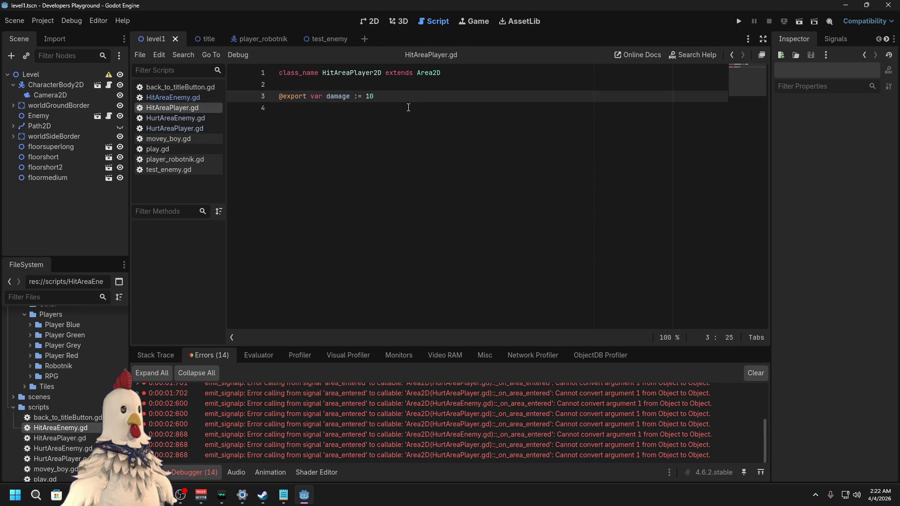
click(408, 107)
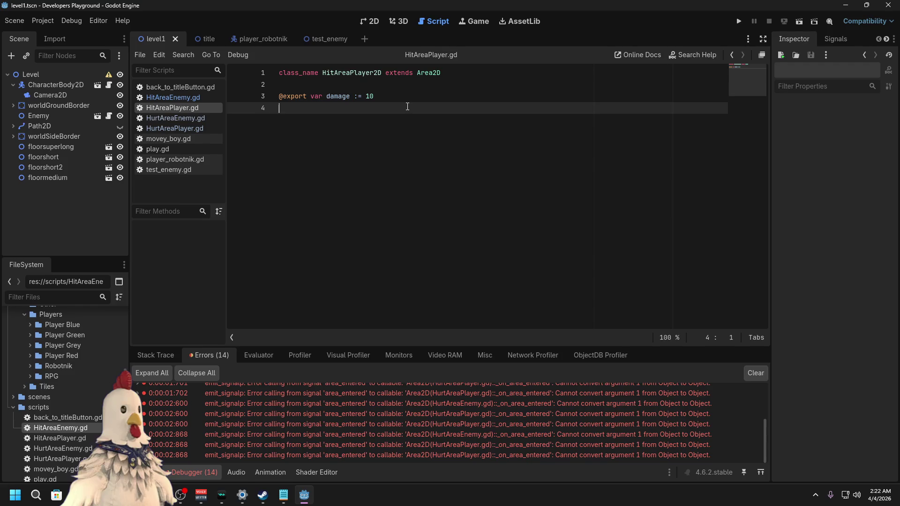
text(bool monitoring = true)
key(Return)
Step: Add 'bool monitoring = true' below the damage export in HitAreaEnemy.gd
click(161, 98)
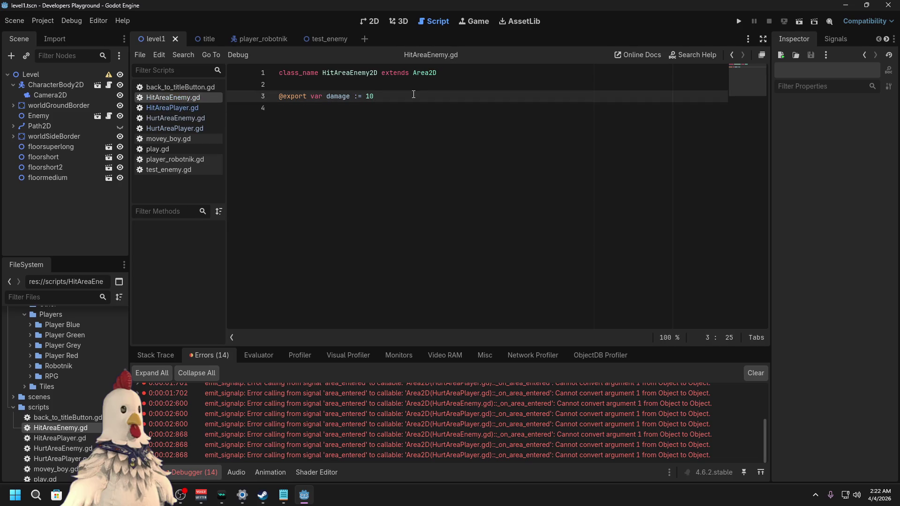
key(Return)
text(bool monitoring = true)
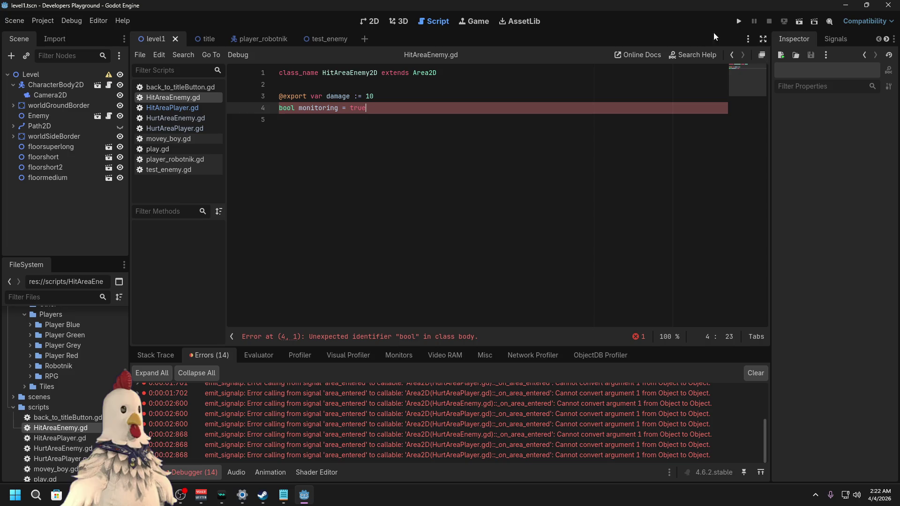
click(172, 108)
click(187, 99)
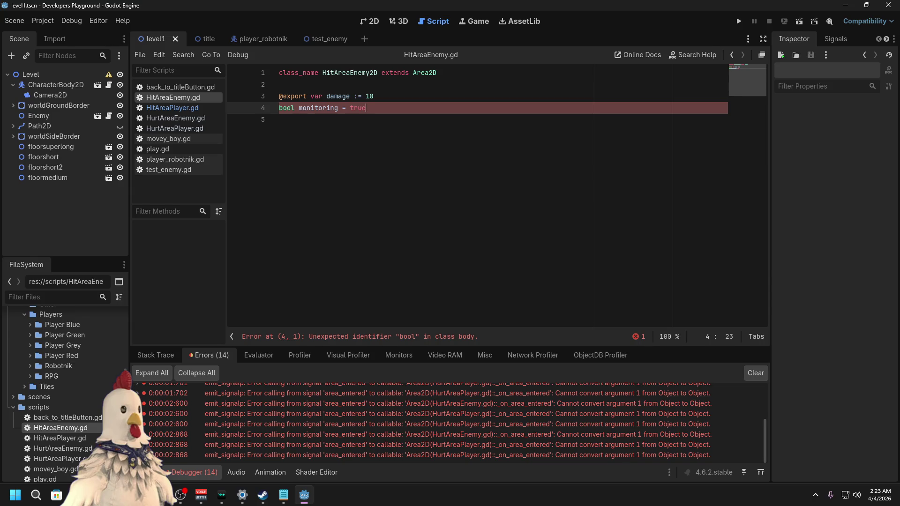
Step: Delete the invalid monitoring line from HitAreaEnemy.gd
triple_click(392, 107)
click(405, 109)
shift+click(395, 97)
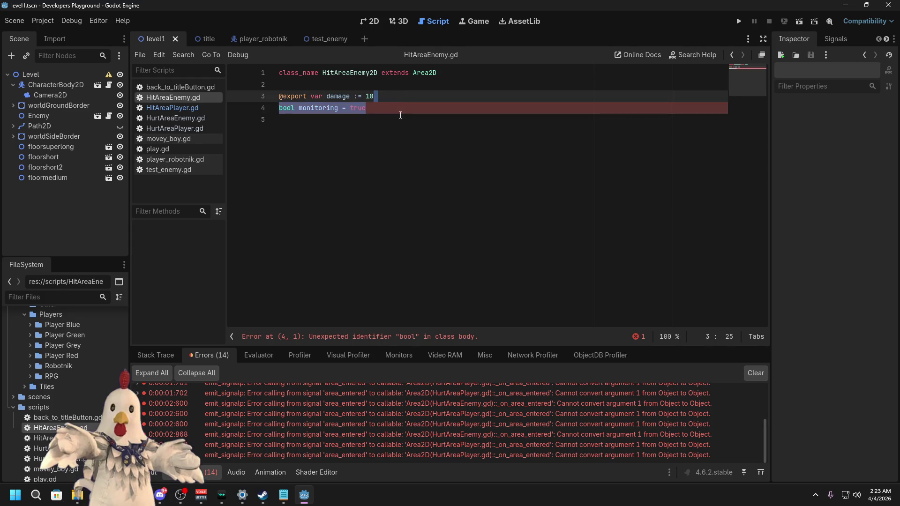
click(403, 152)
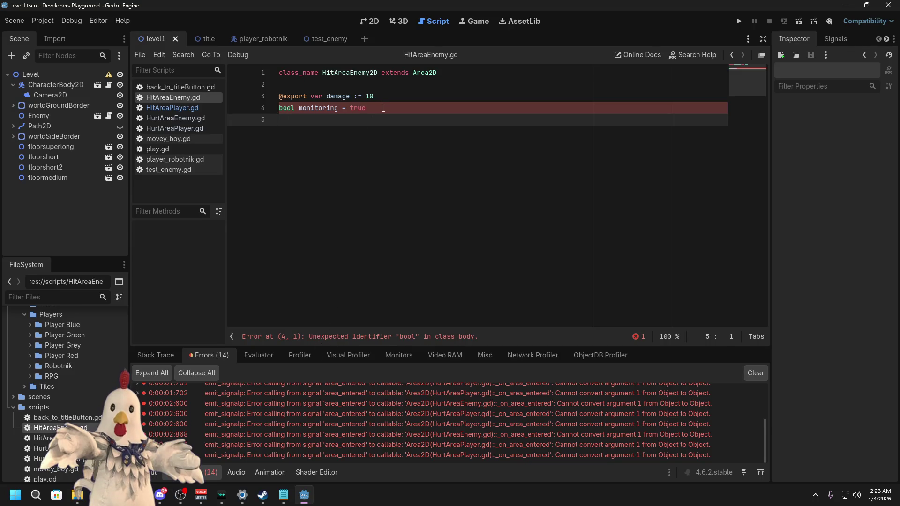
key(shift+Up)
key(BackSpace)
Step: Delete the monitoring line from HitAreaPlayer.gd, save the scripts, and return to HitAreaEnemy.gd
click(187, 108)
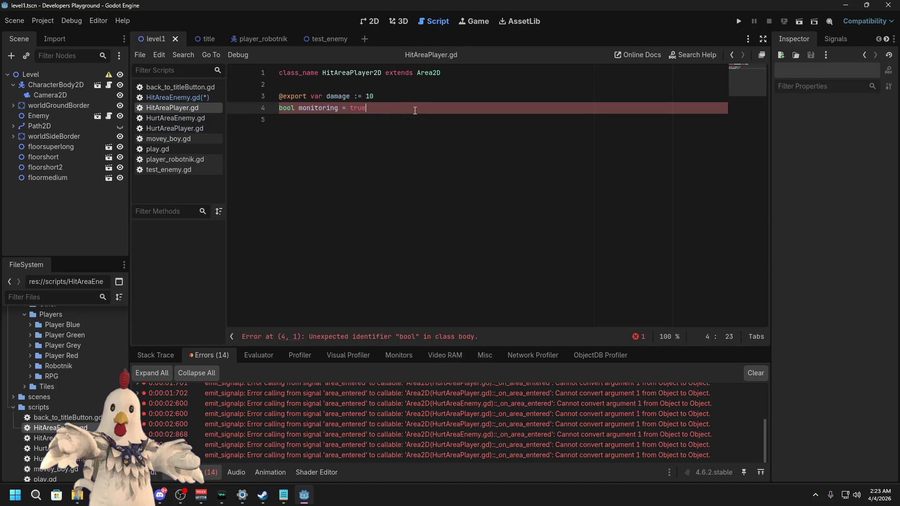
key(shift+Home)
key(BackSpace)
key(BackSpace)
key(ctrl+s)
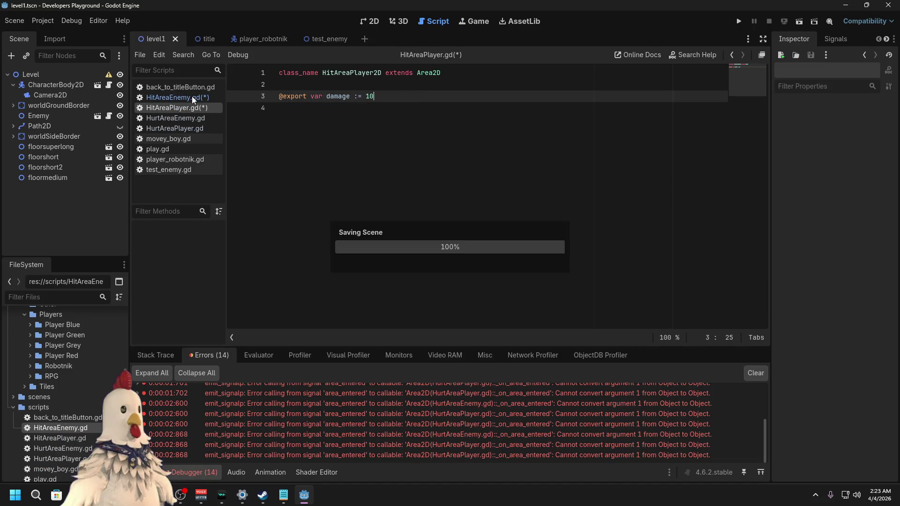
click(189, 101)
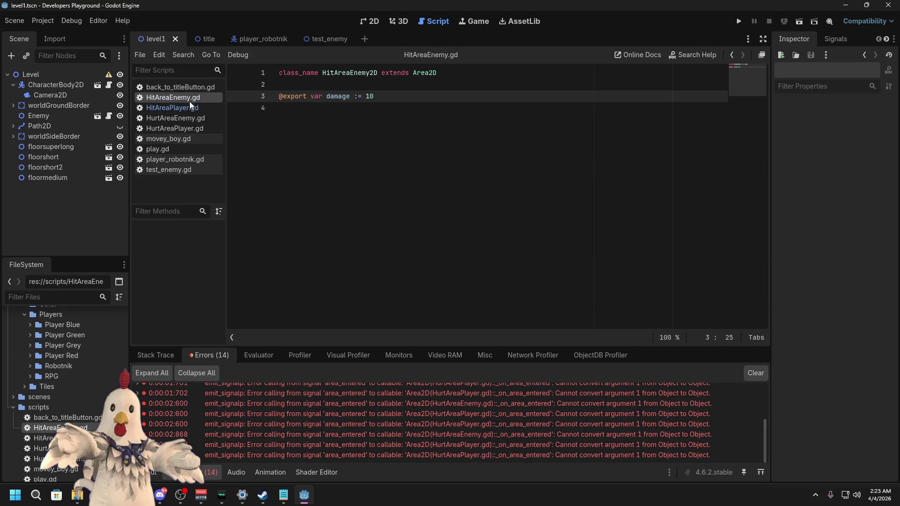
click(186, 107)
click(188, 98)
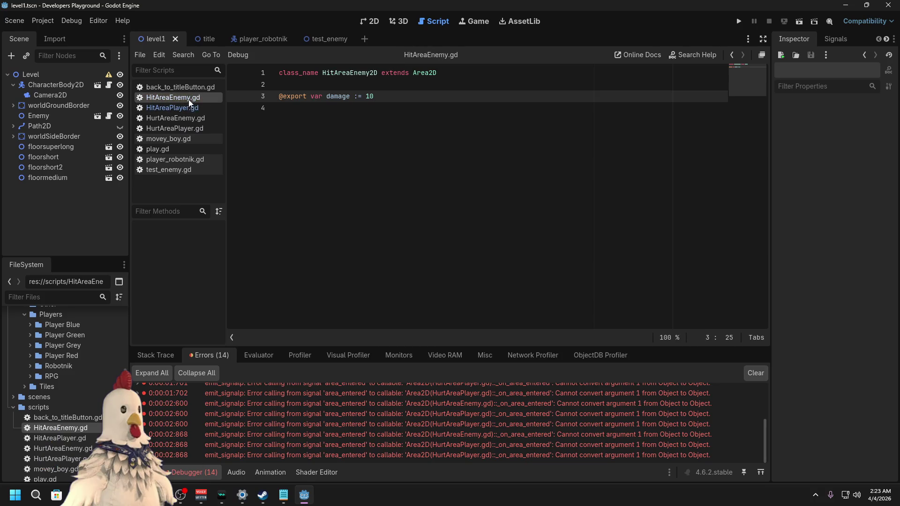
click(428, 104)
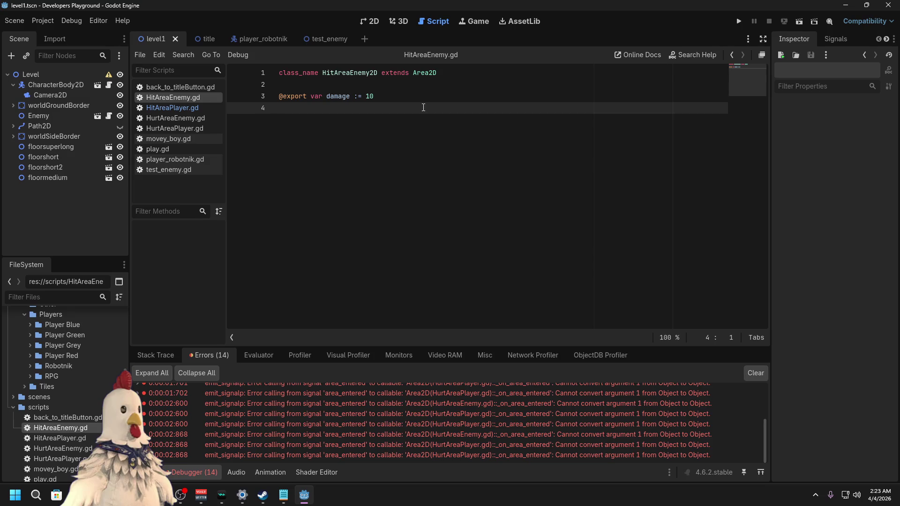
Step: Add 'func _on_ready() -> void:' with a 'return;' body to HitAreaEnemy.gd and save it
key(Return)
text(func )
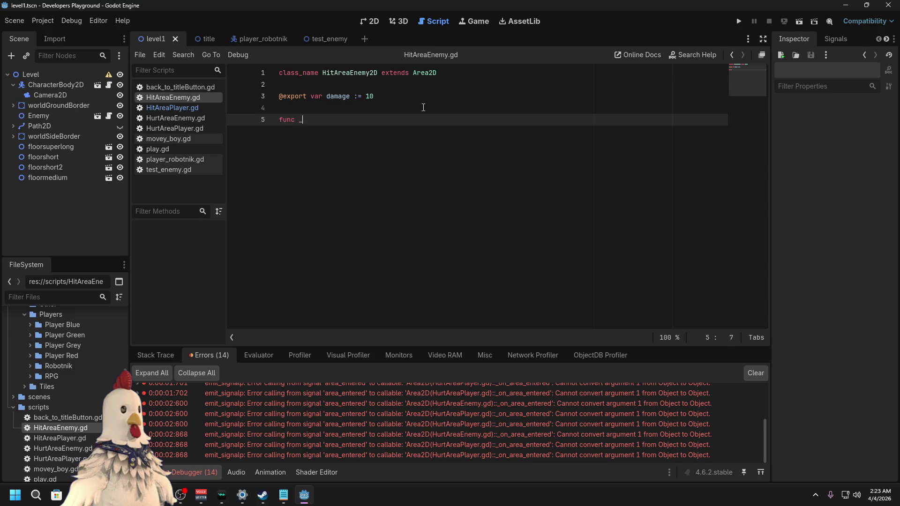
text(_on_ready)
text(() )
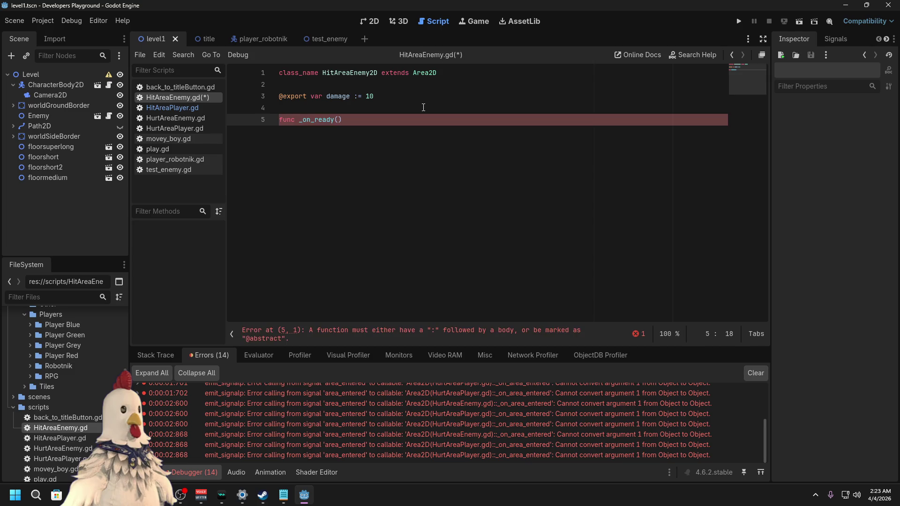
text(-)
key(BackSpace)
text(> )
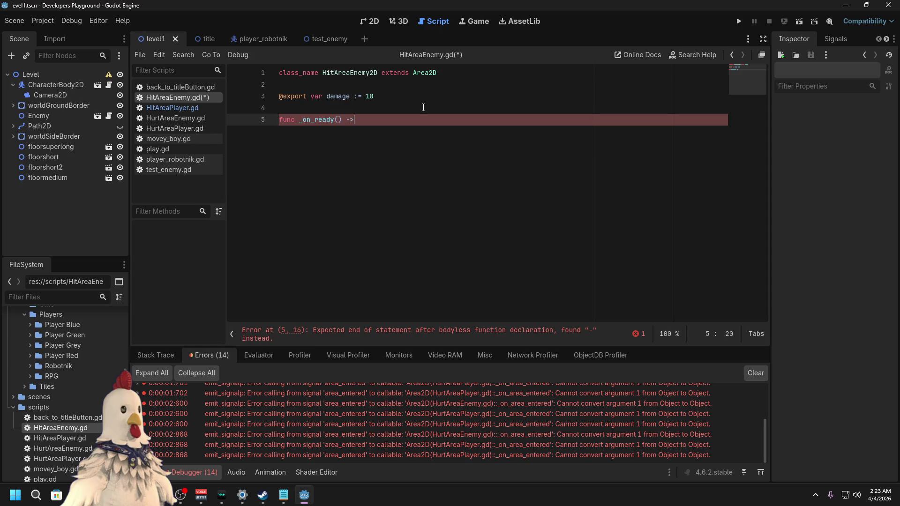
text(void:)
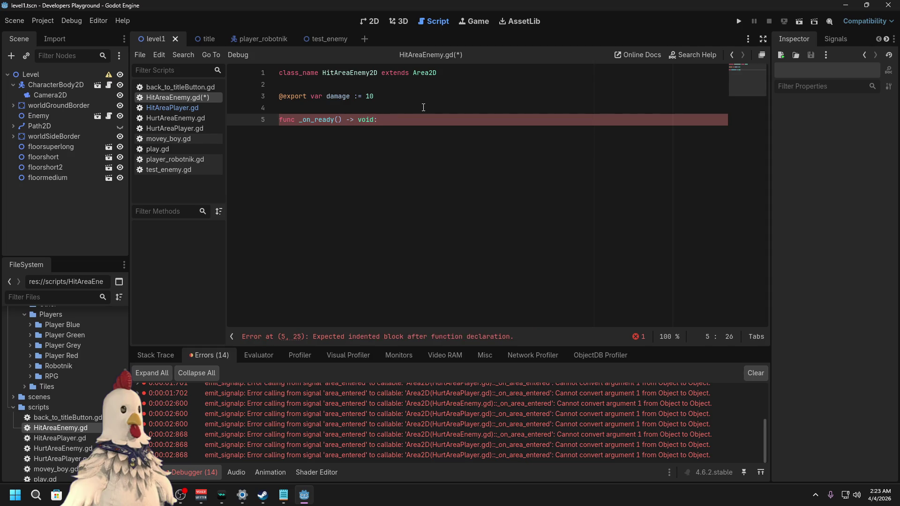
key(Return)
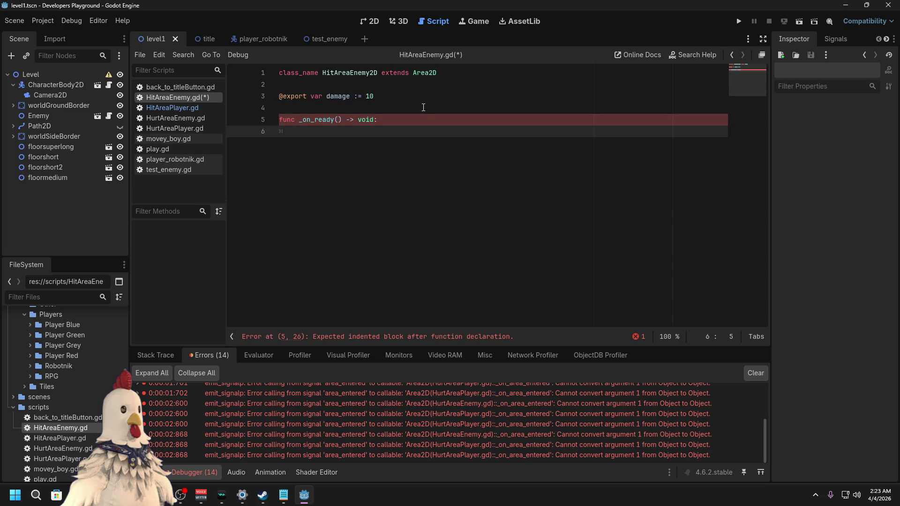
text(return;)
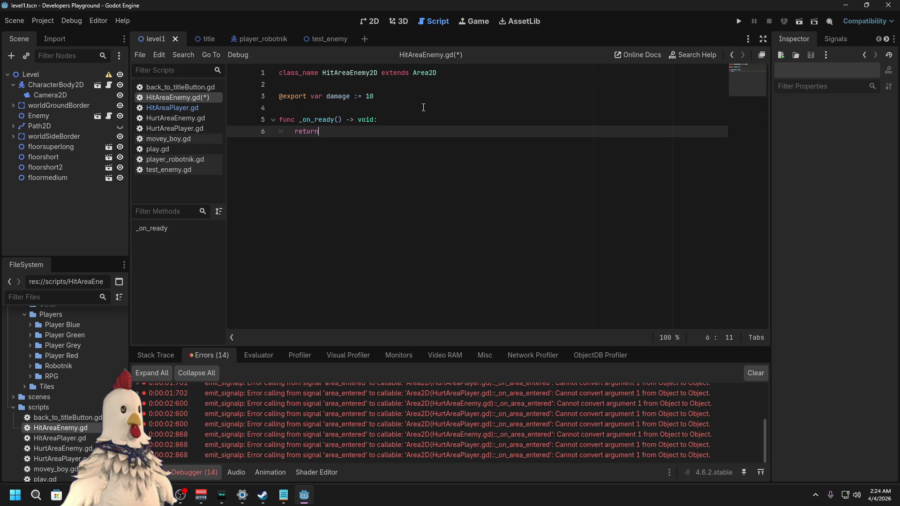
click(193, 110)
key(Up)
key(ctrl+s)
click(182, 109)
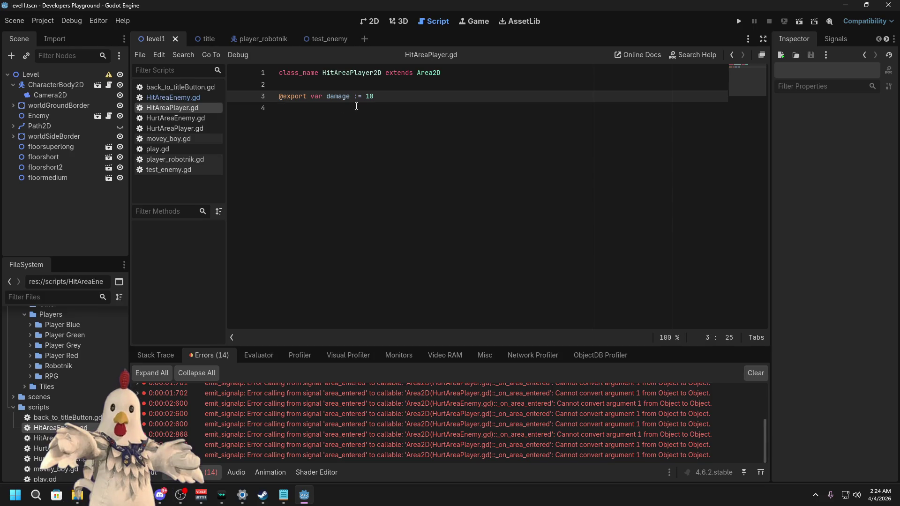
Step: Copy the _on_ready function from HitAreaEnemy.gd into HitAreaPlayer.gd
key(Return)
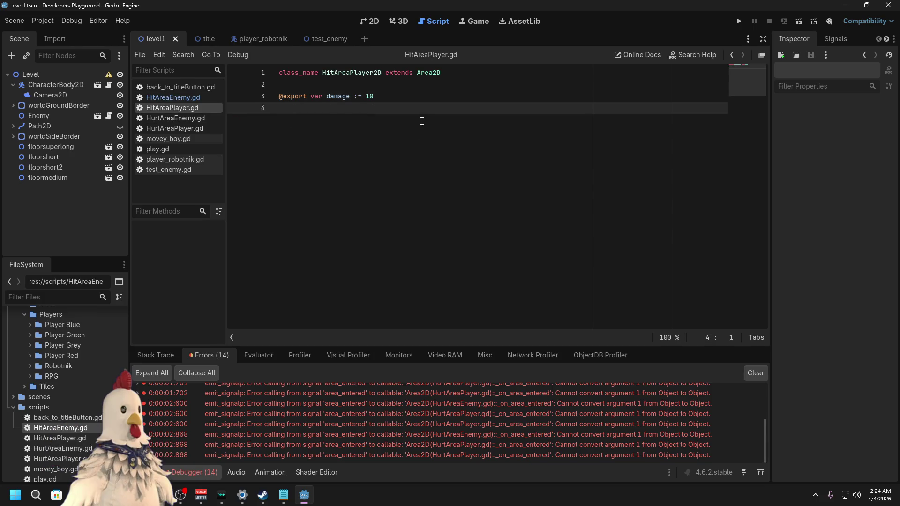
click(184, 88)
click(178, 97)
drag(408, 132, 294, 119)
key(ctrl+c)
click(179, 108)
key(ctrl+v)
Step: In HitAreaPlayer.gd, replace return with 'monitoring = true' in _on_ready and save
click(380, 96)
key(Return)
click(396, 133)
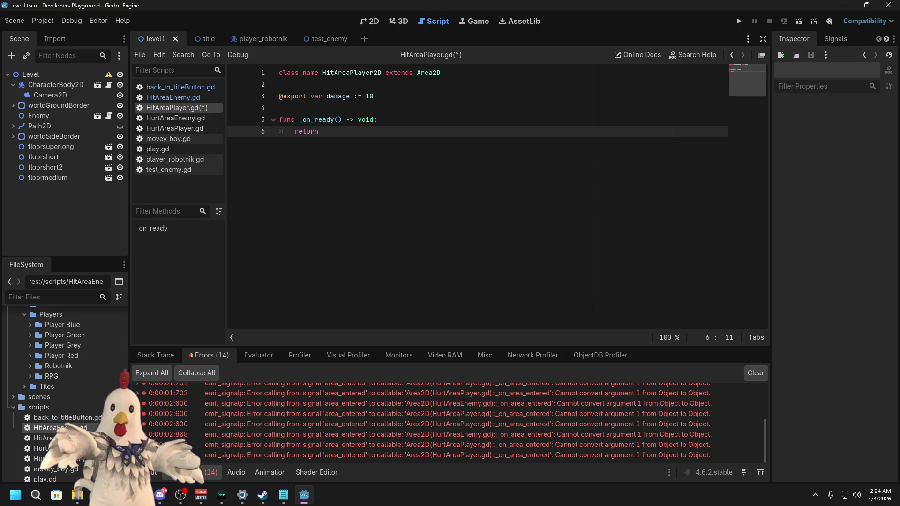
drag(319, 132, 296, 133)
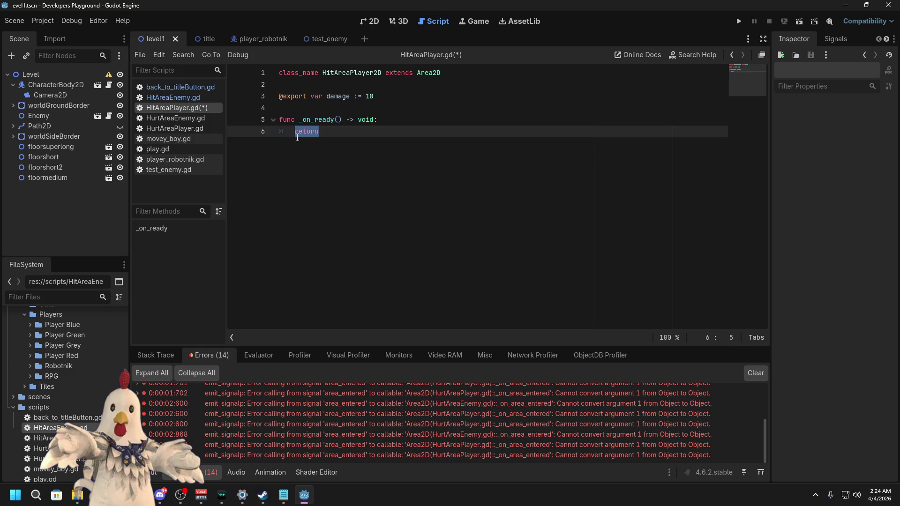
text(boo)
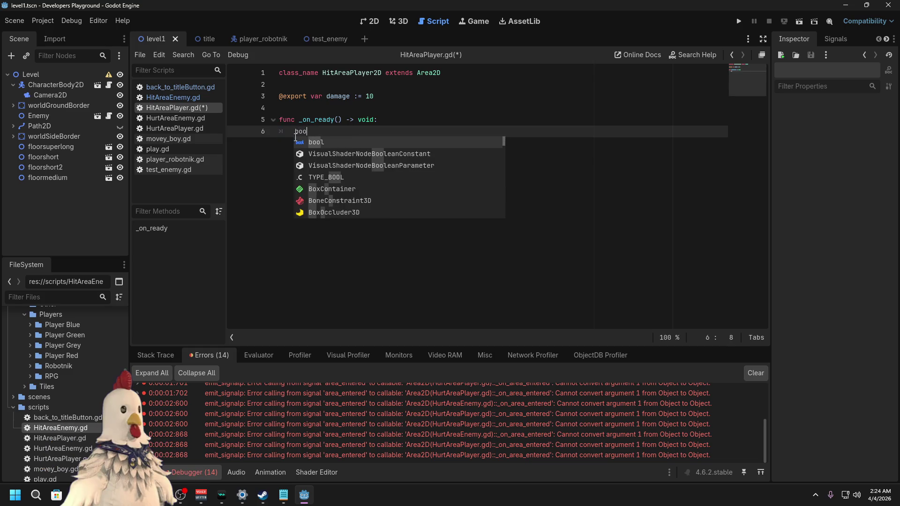
text(l moniro)
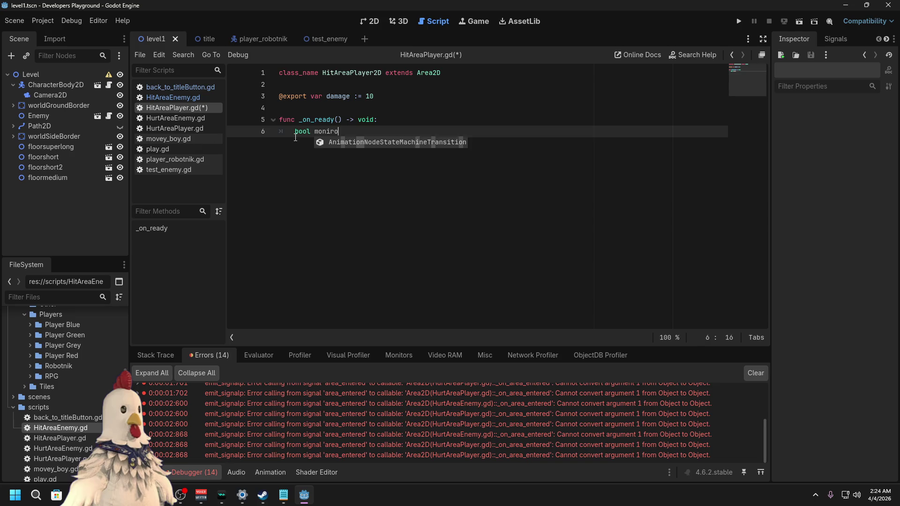
key(BackSpace)
key(BackSpace)
key(BackSpace)
text(mo)
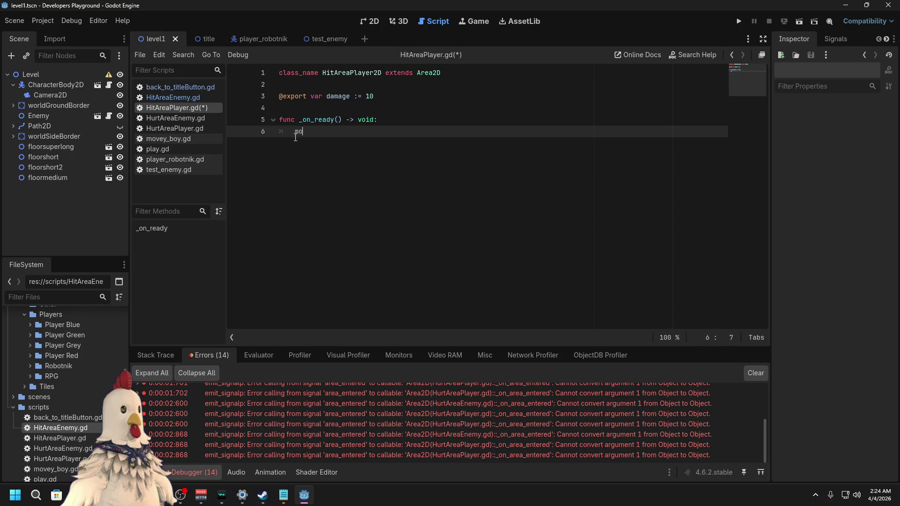
text(nitoring = true)
key(Return)
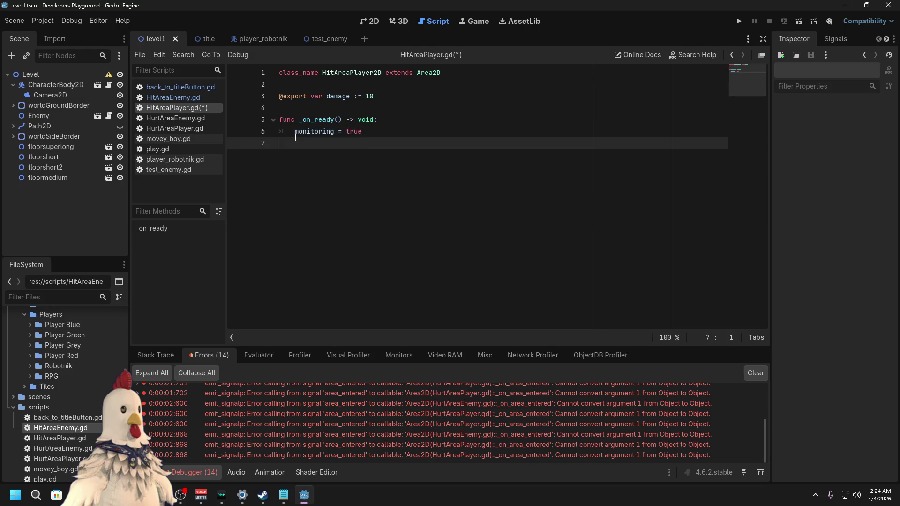
key(BackSpace)
key(Return)
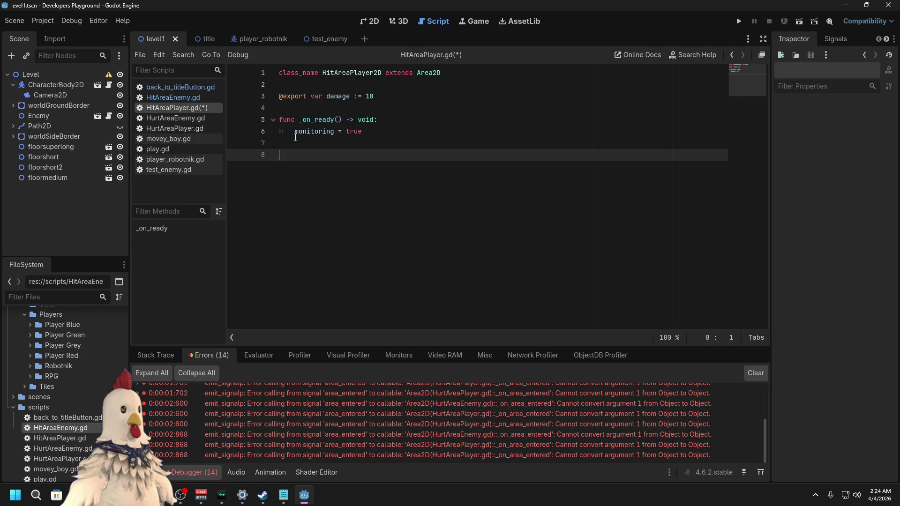
key(BackSpace)
key(ctrl+s)
Step: In HitAreaEnemy.gd, replace return with 'monitoring = true' using autocomplete
click(187, 98)
drag(319, 132, 302, 134)
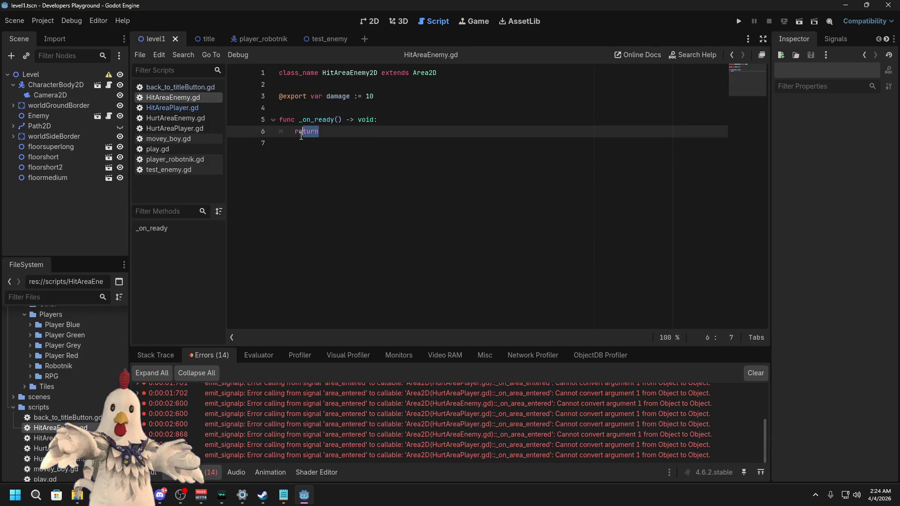
double_click(300, 133)
text(nonitori)
key(Return)
text(= tre)
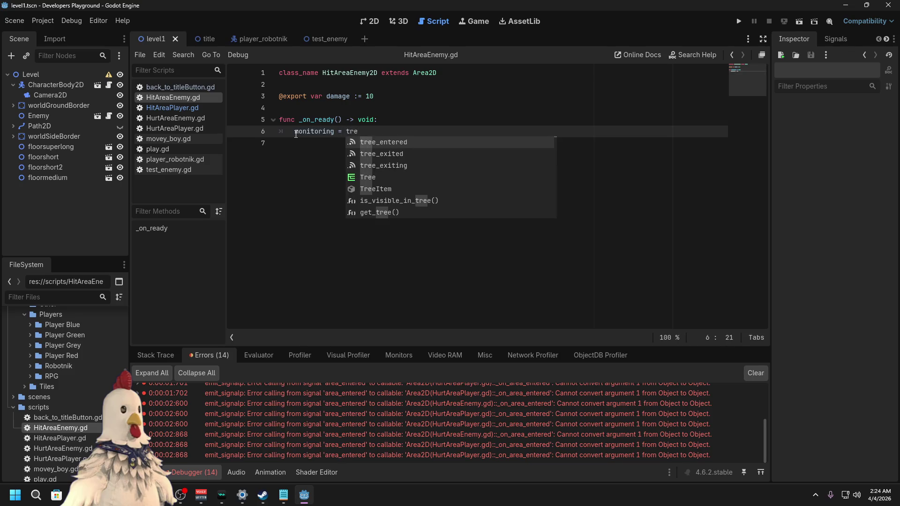
key(BackSpace)
text(ue)
key(ctrl+a)
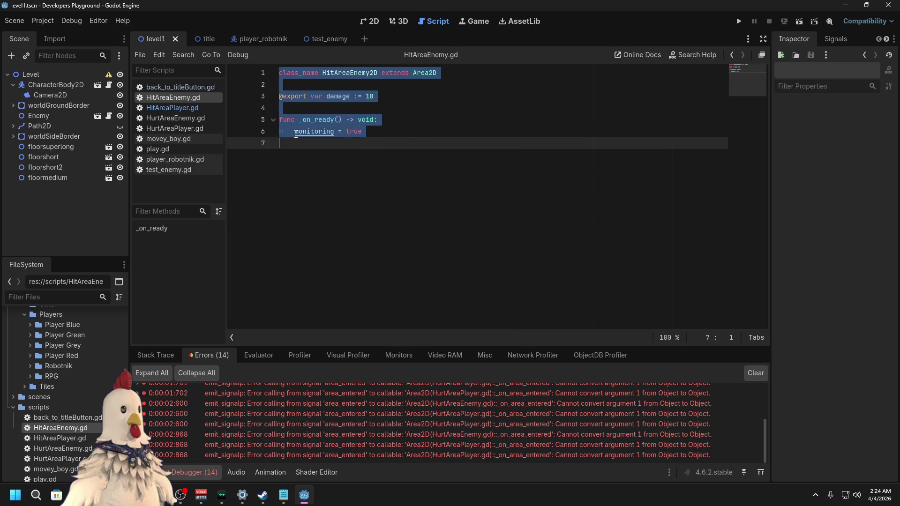
click(392, 164)
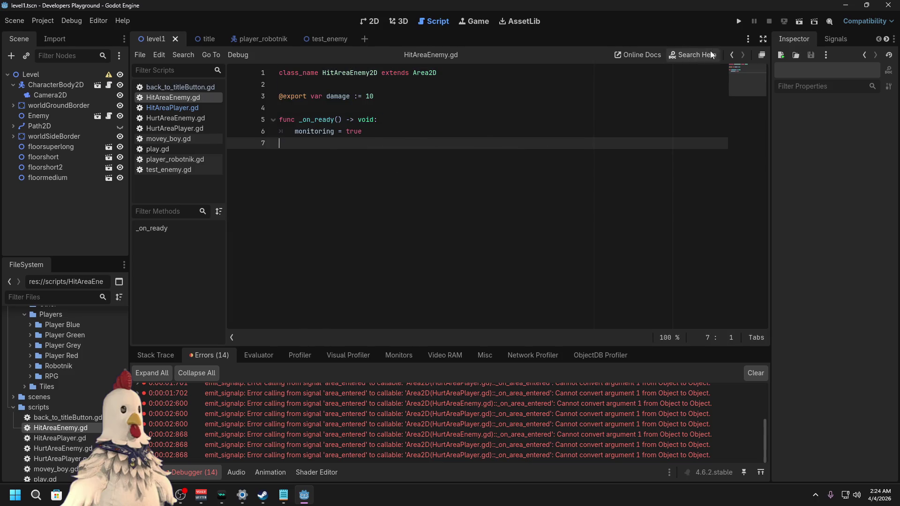
Step: Run the level, check the 11 area_entered errors in the Debugger, then stop the game
click(797, 21)
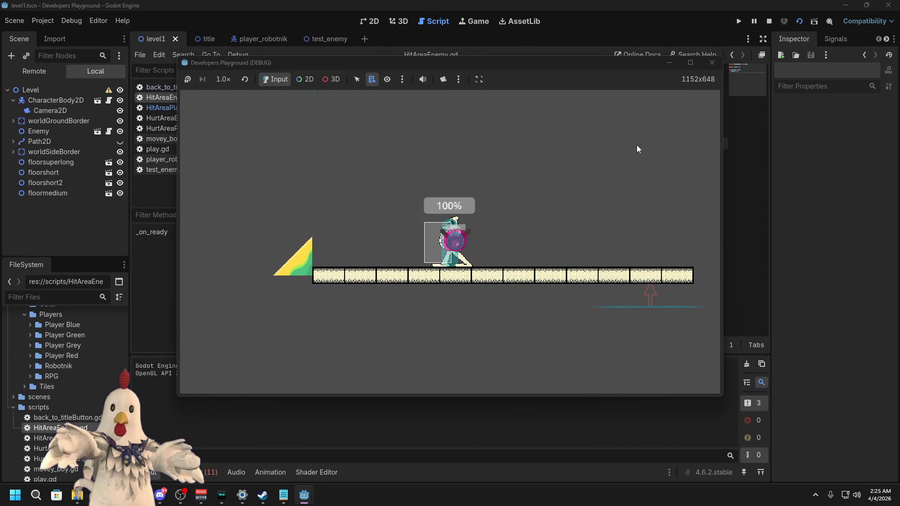
click(204, 469)
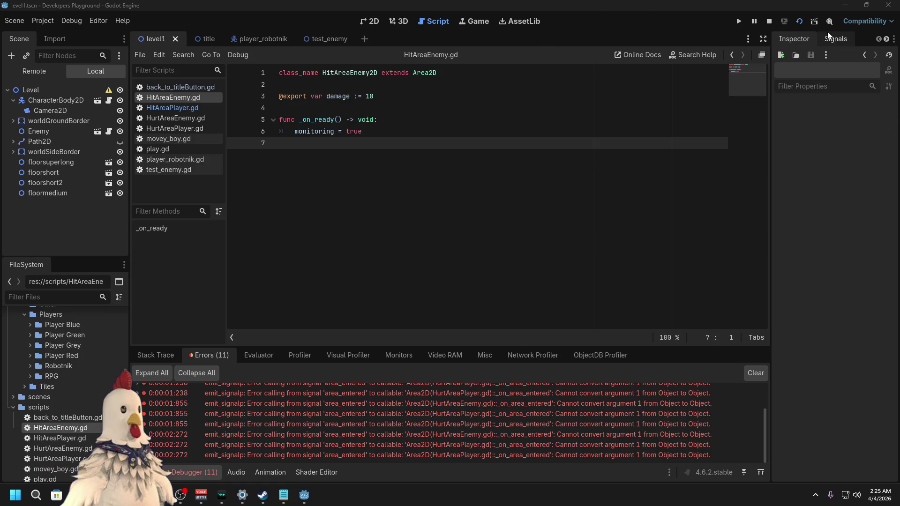
click(771, 22)
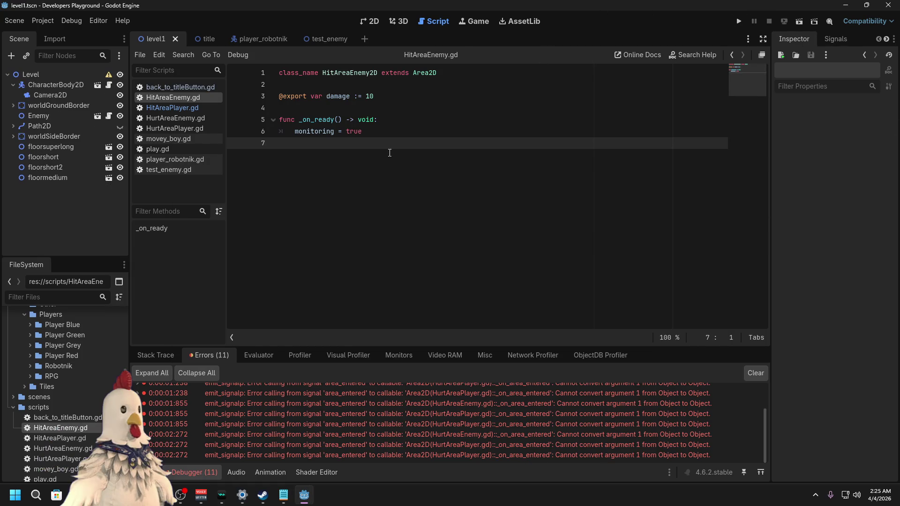
Step: Change 'monitoring = true' back to 'return' in both HitAreaEnemy.gd and HitAreaPlayer.gd, then save
drag(371, 131, 296, 132)
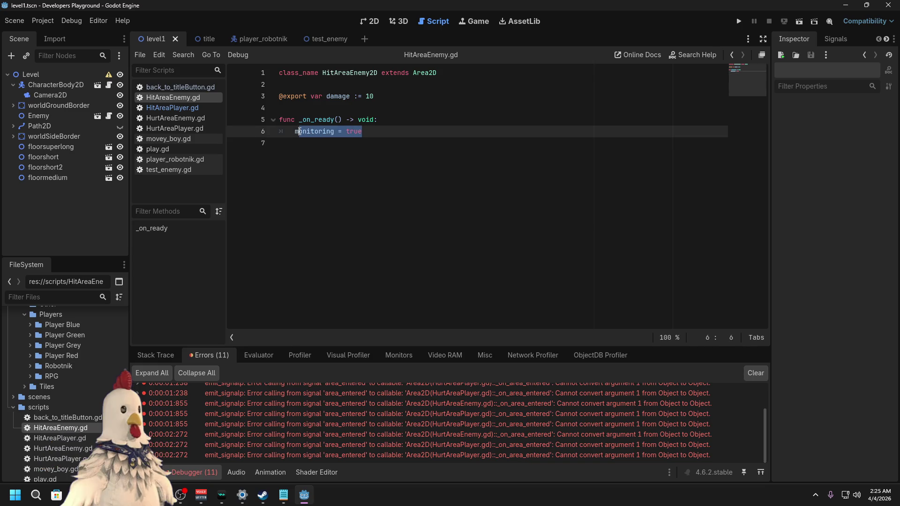
text(return)
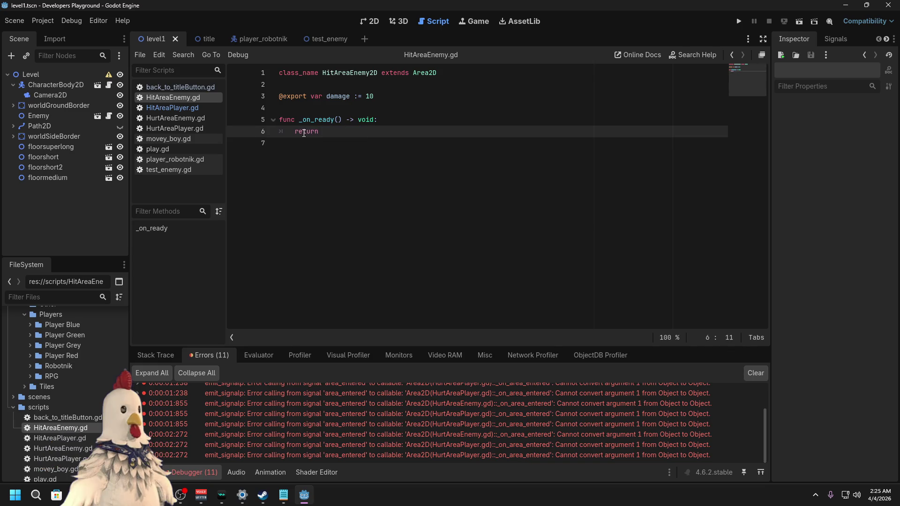
click(176, 108)
drag(362, 132, 295, 132)
text(retunr)
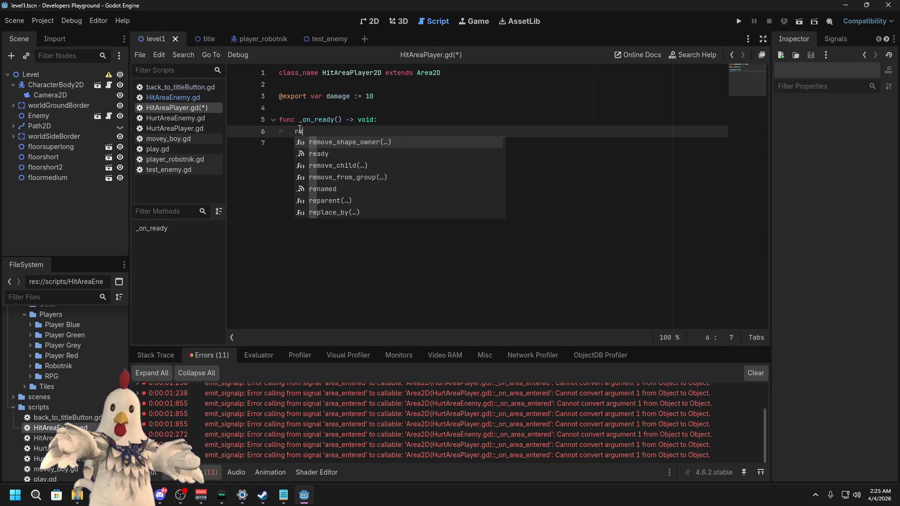
text(n)
key(ctrl+s)
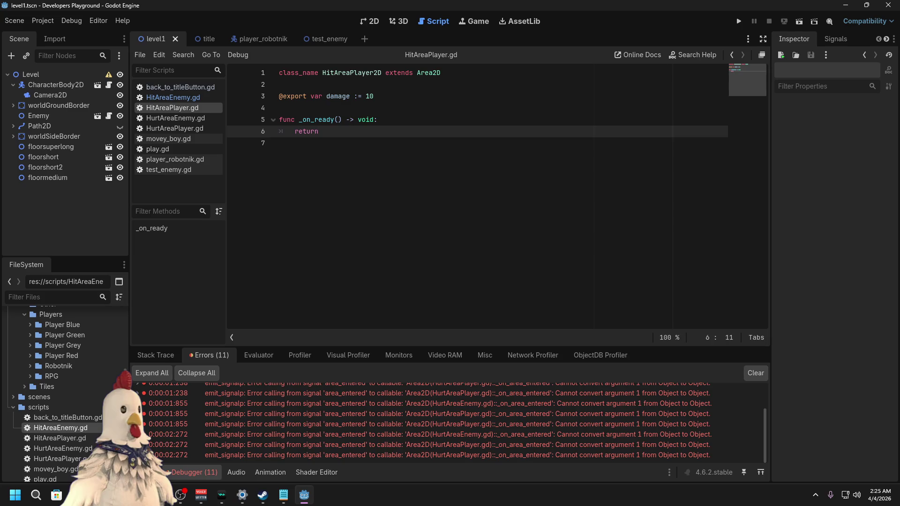
Step: In player_robotnik, give HitAreaPlayer2D collision layer 2 and turn off mask 1
click(260, 40)
mouse_move(150, 43)
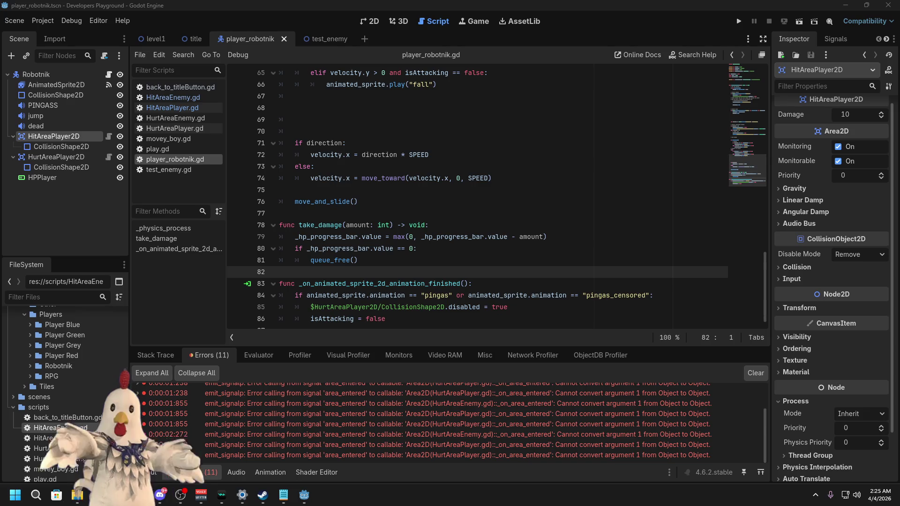
click(803, 352)
click(804, 352)
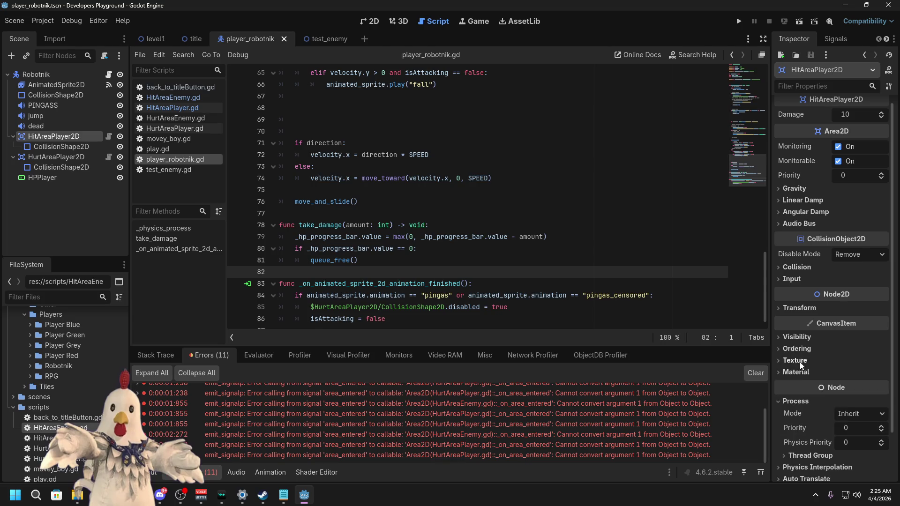
click(795, 310)
click(795, 310)
click(795, 268)
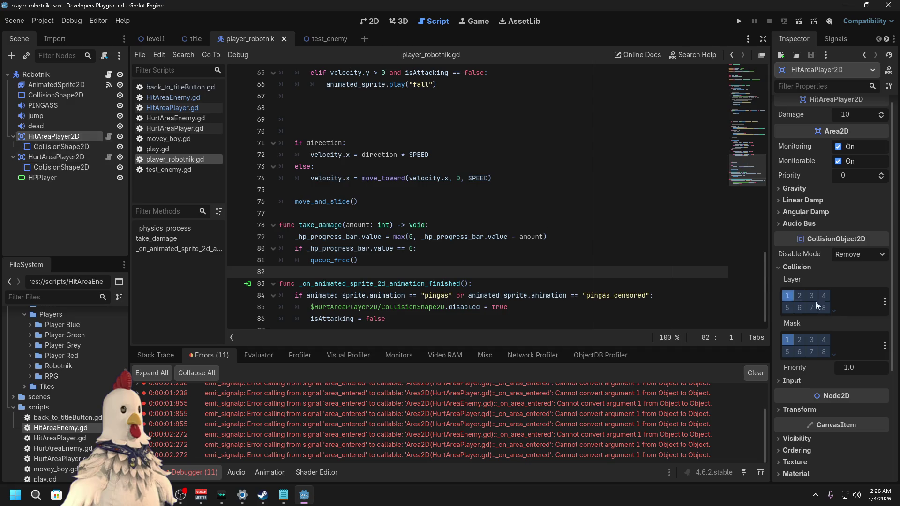
click(801, 297)
click(787, 339)
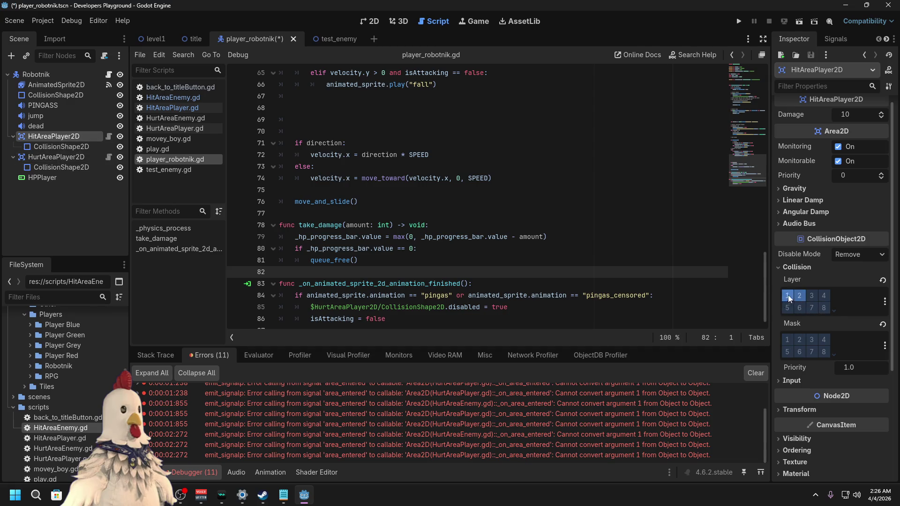
Step: Give HurtAreaPlayer2D no collision layer and only mask 2, save, and close Godot
click(56, 158)
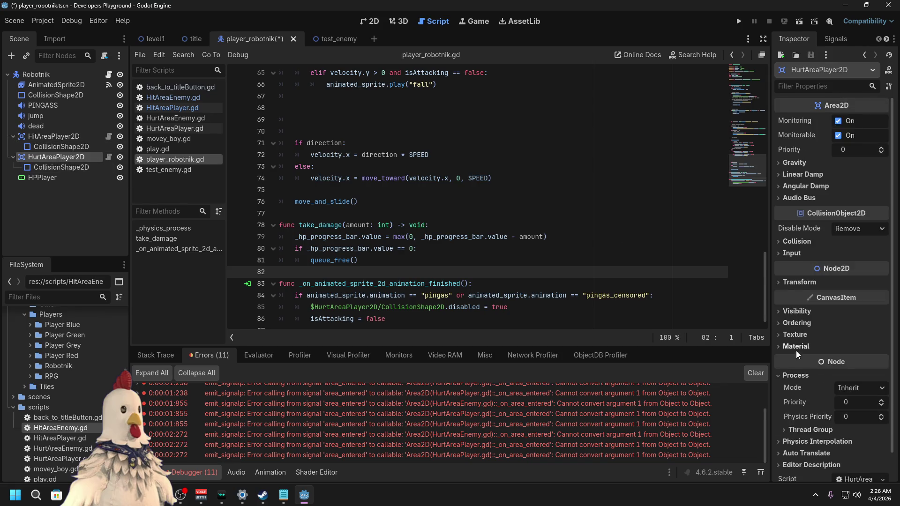
click(796, 282)
click(796, 283)
click(796, 241)
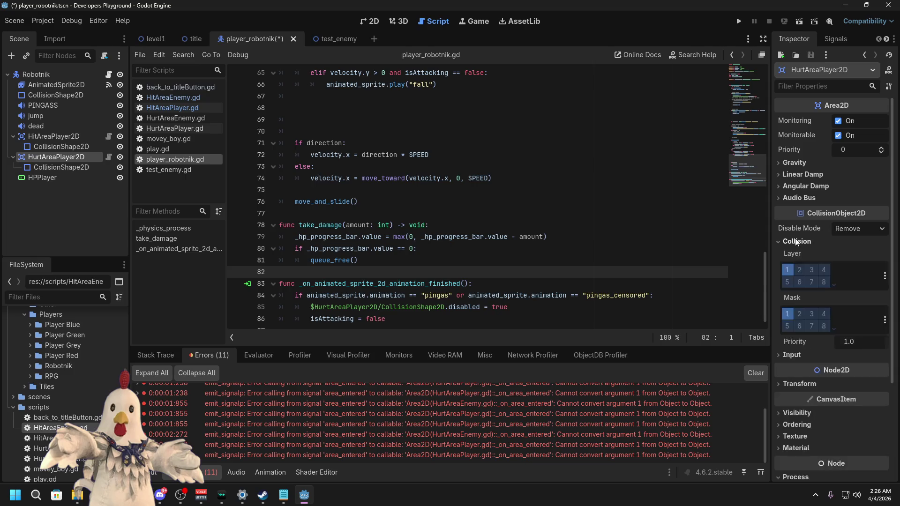
click(798, 310)
click(789, 314)
click(787, 271)
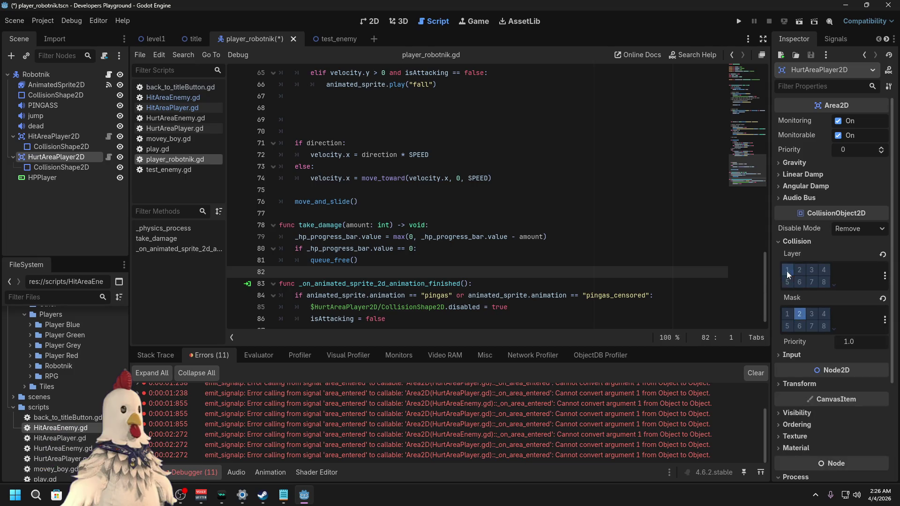
key(ctrl+s)
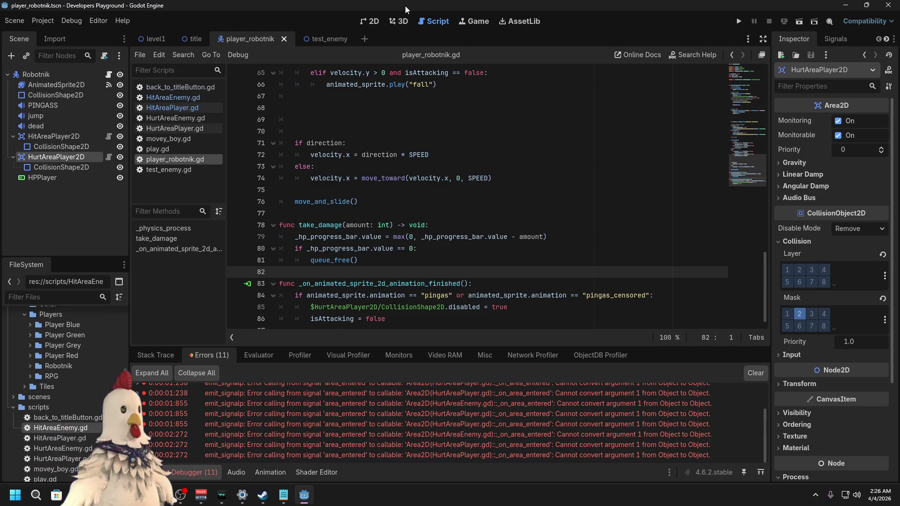
click(890, 7)
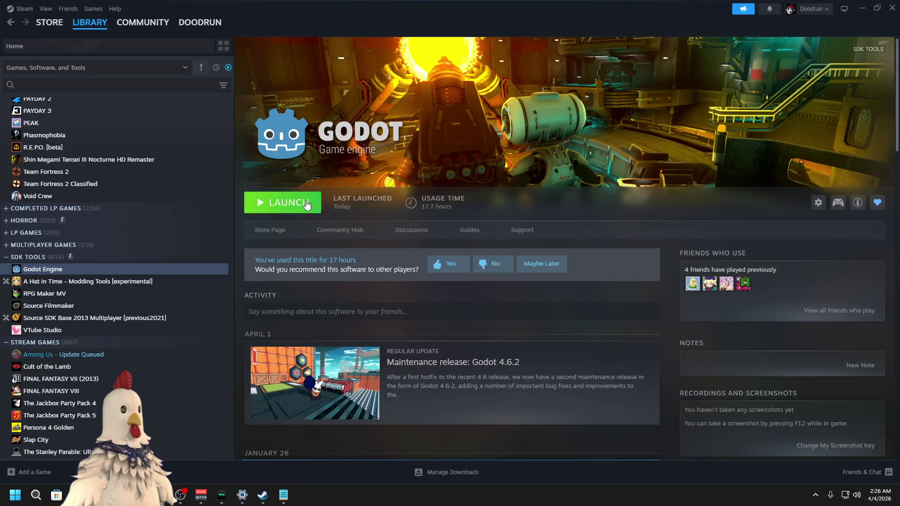
Step: Launch Godot from the Steam library and open the HitBox and HurtBox [GDQuest] project
click(305, 200)
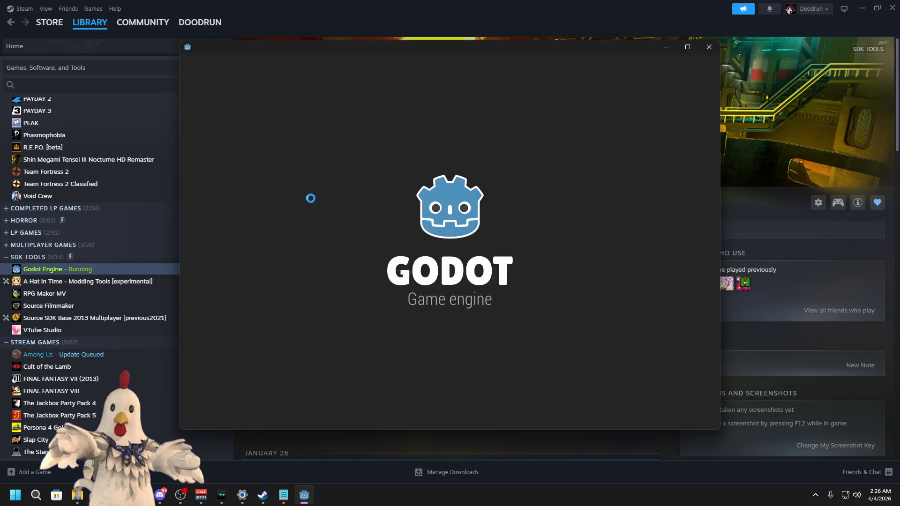
double_click(352, 148)
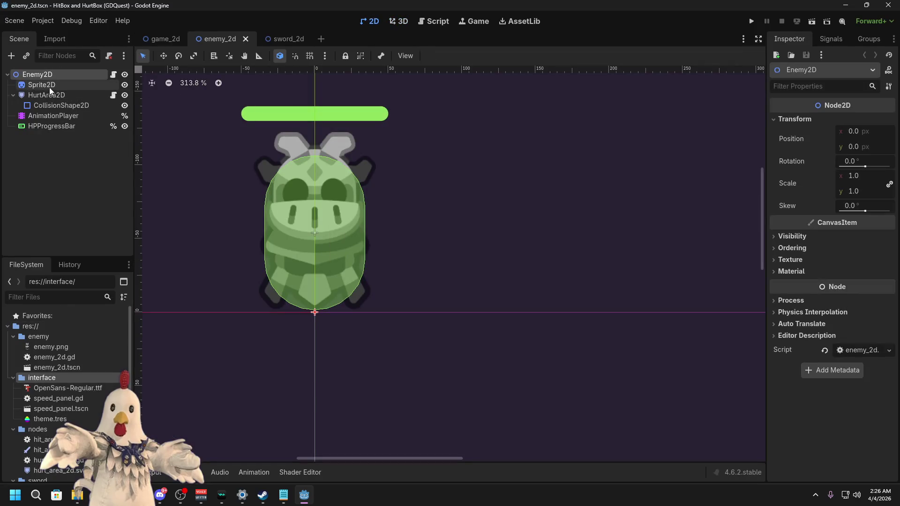
Step: Inspect enemy_2d's HurtArea2D and sword_2d's HitArea2D (damage 10, layer 1, no mask)
click(50, 95)
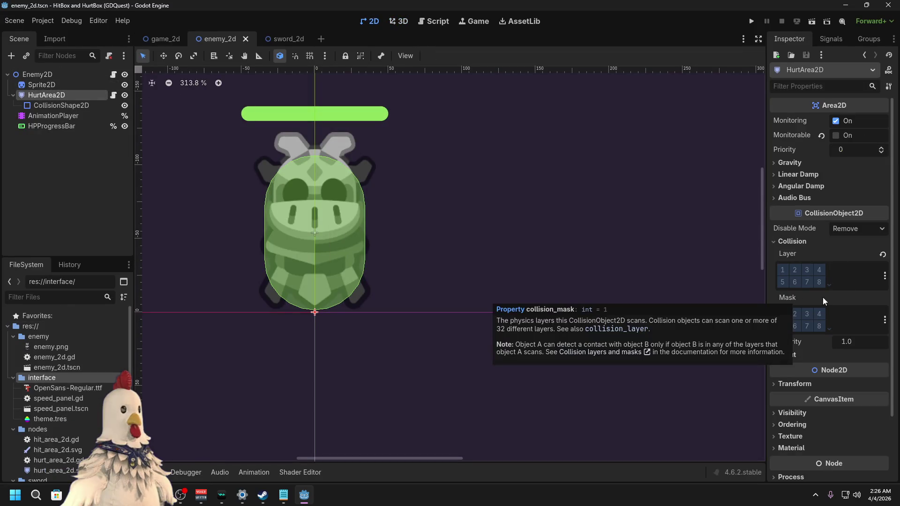
click(280, 41)
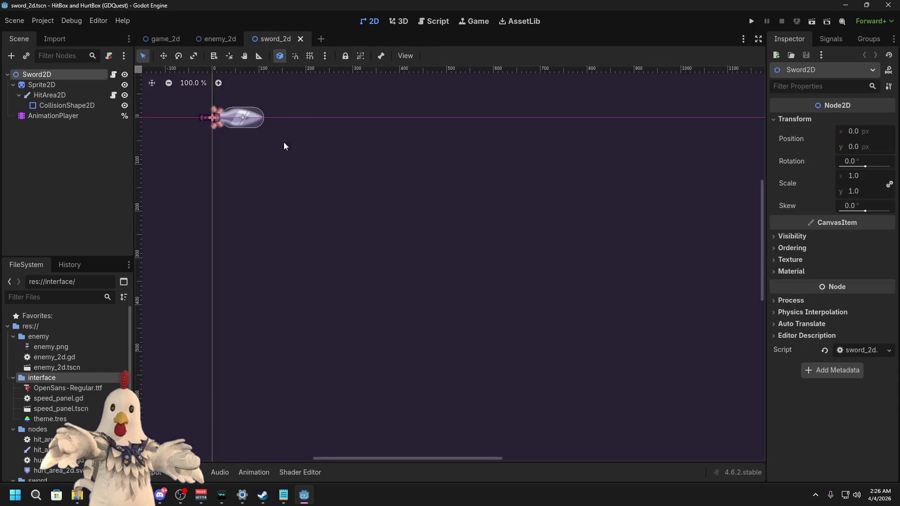
click(49, 95)
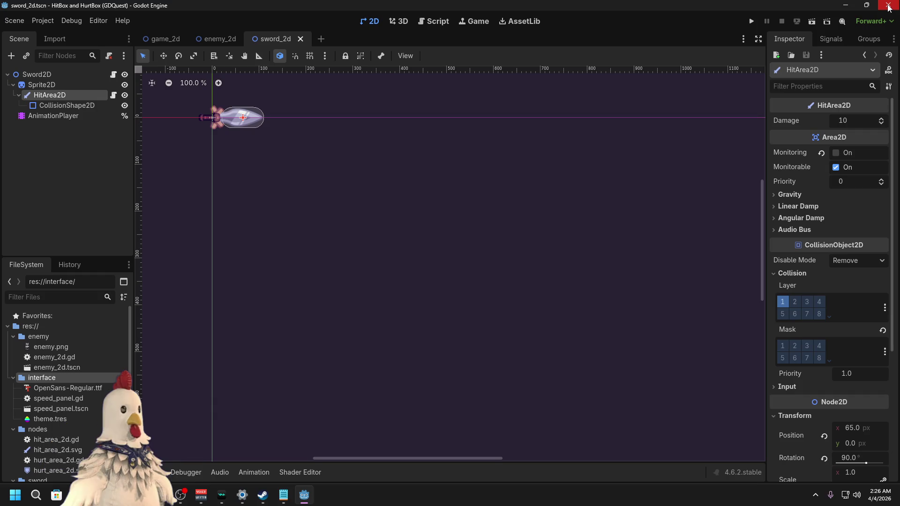
click(43, 21)
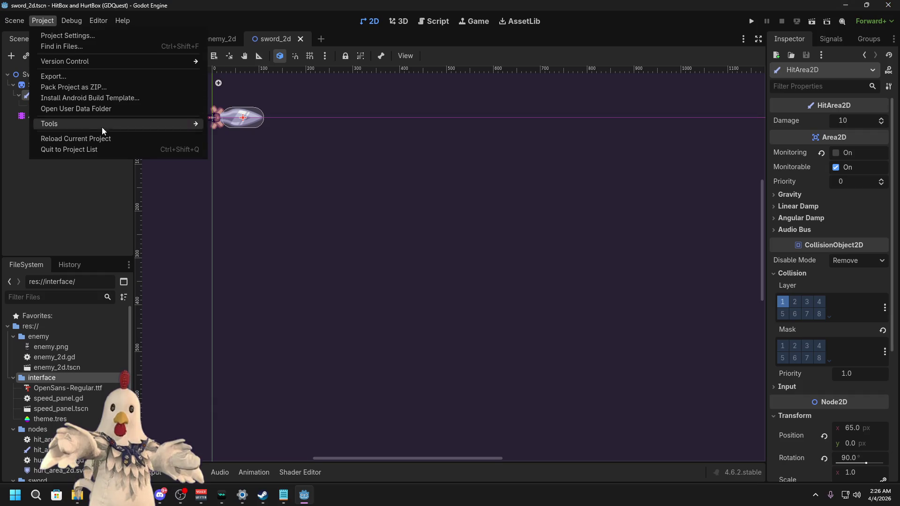
Step: Briefly open Developers Playground, then reopen the GDQuest project to recheck the sword's HitArea2D
click(92, 150)
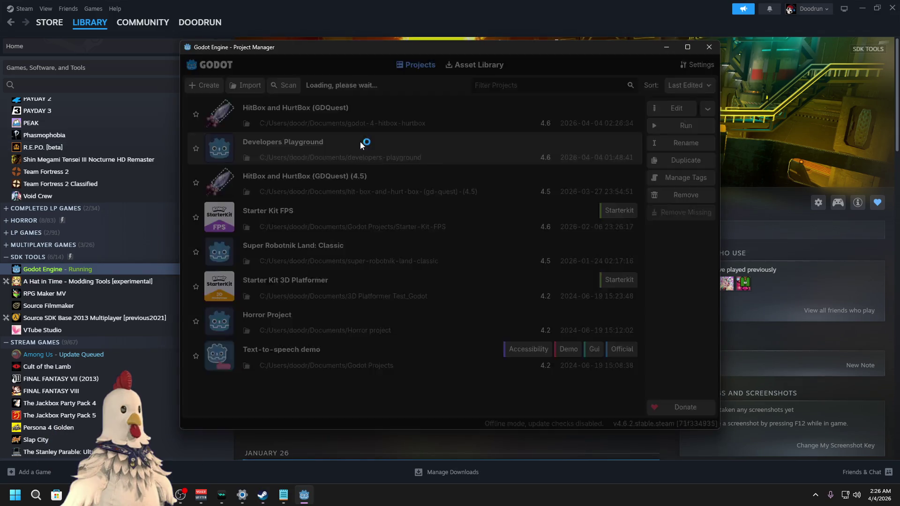
double_click(360, 142)
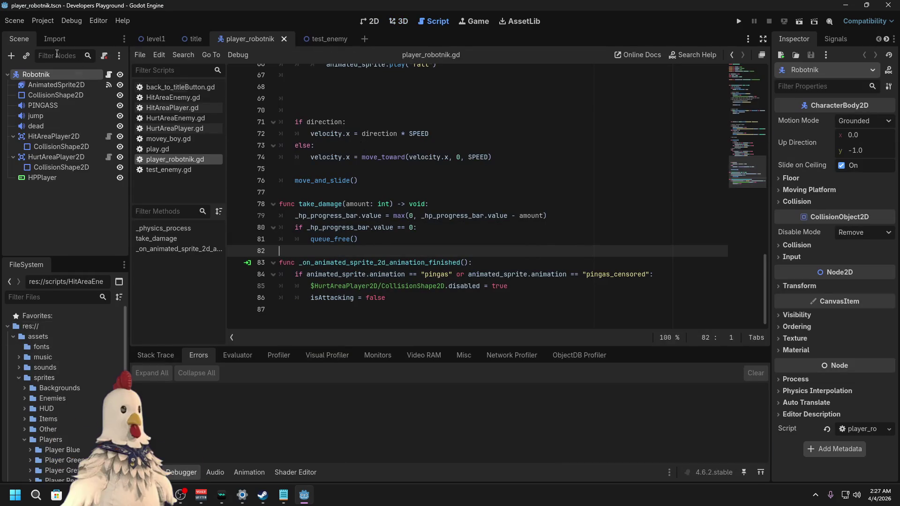
click(19, 23)
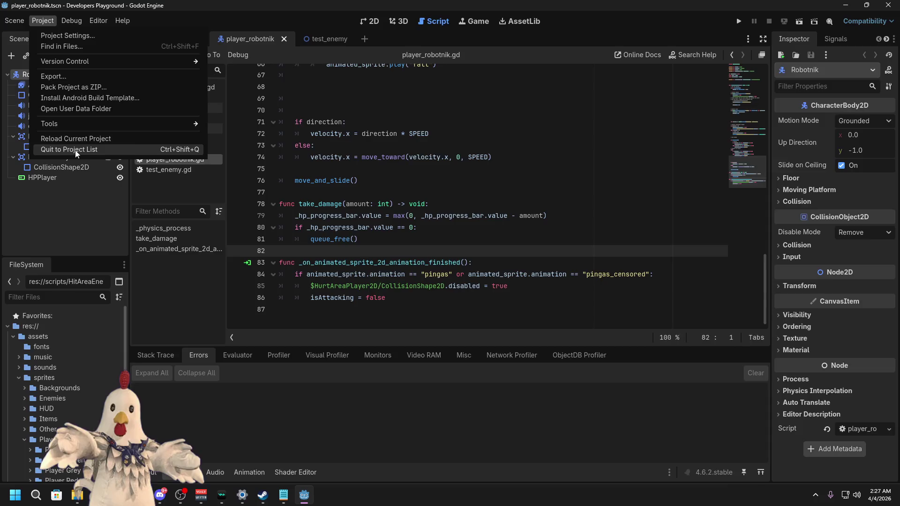
click(75, 150)
click(268, 500)
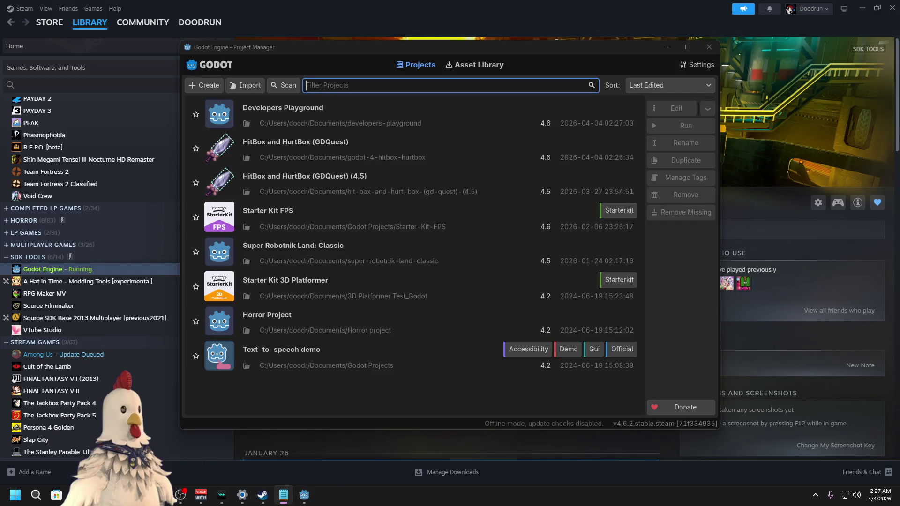
double_click(356, 137)
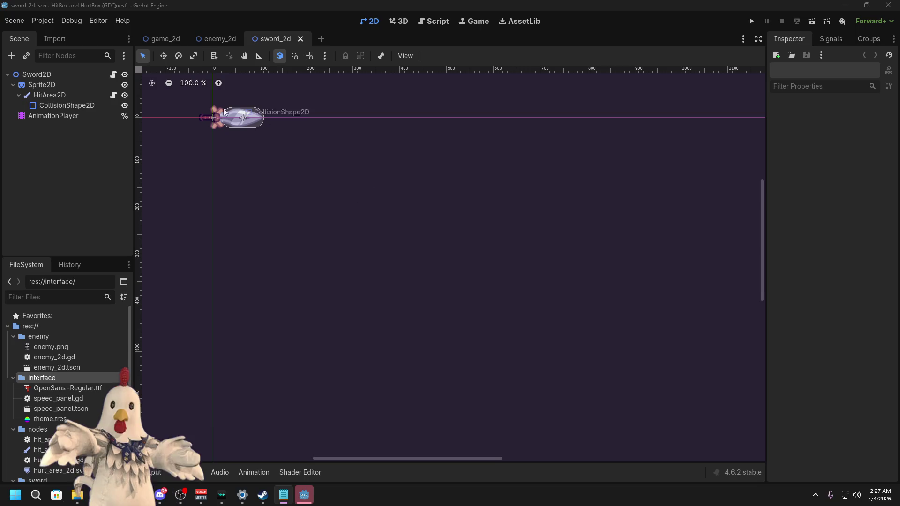
click(49, 95)
key(alt+Tab)
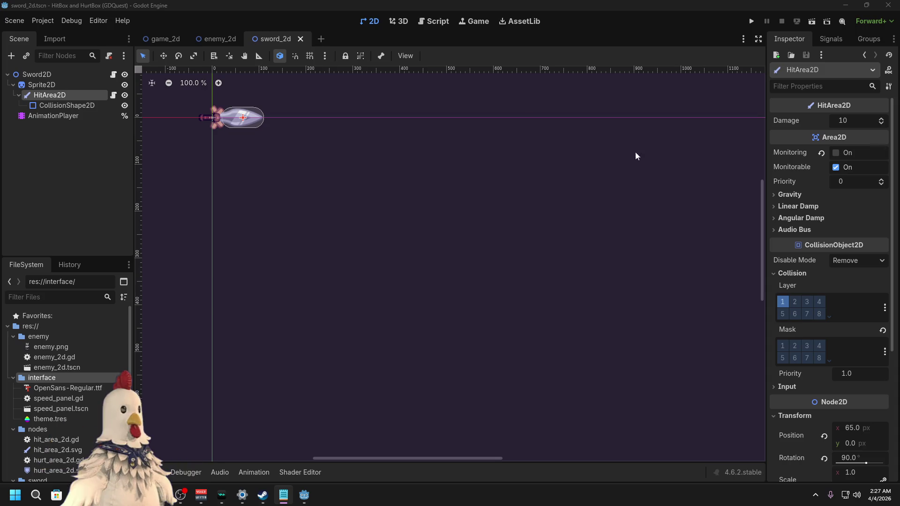
Step: Quit to the Project Manager and open the Developers Playground project
click(42, 20)
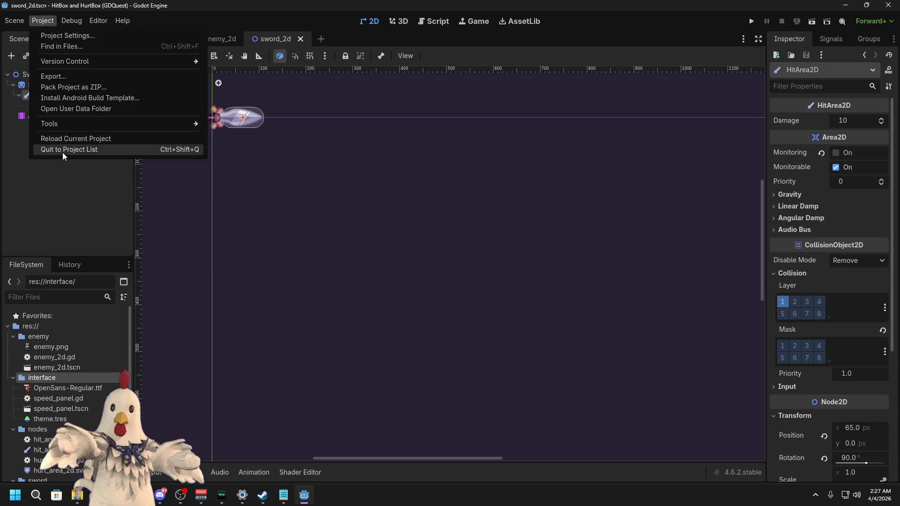
click(65, 149)
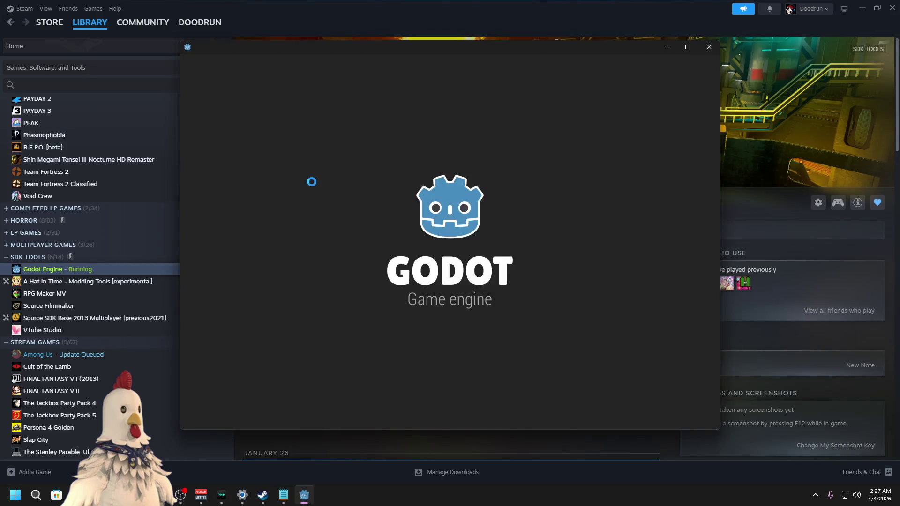
double_click(342, 140)
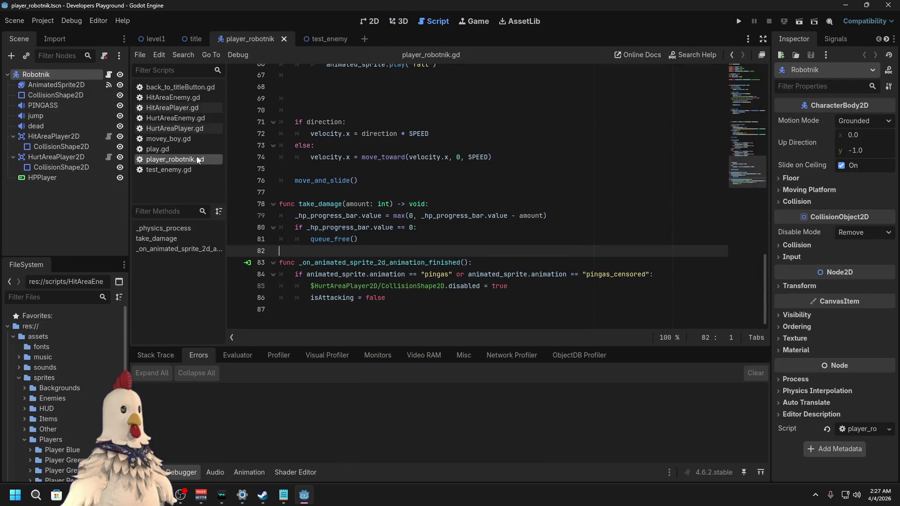
Step: In the 2D view, change the player's HitAreaPlayer2D collision layer, then inspect HurtAreaPlayer2D
click(371, 21)
click(48, 137)
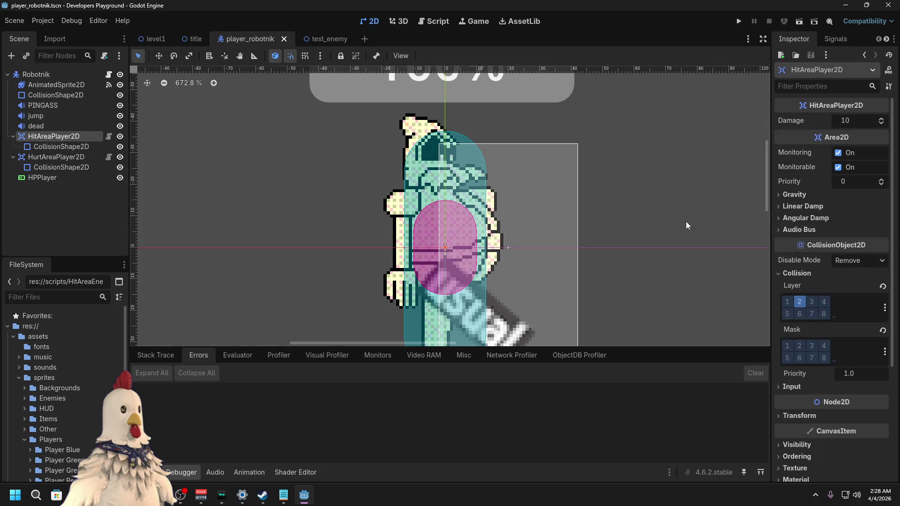
click(799, 303)
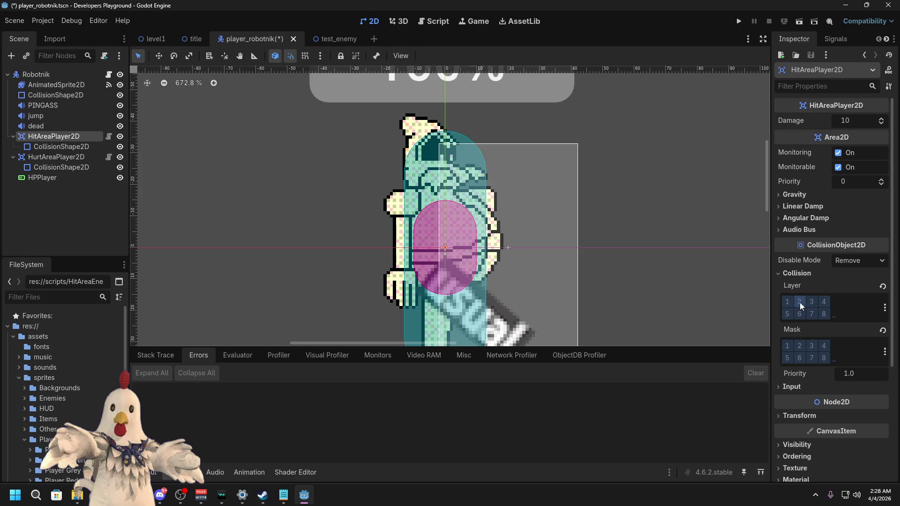
click(56, 157)
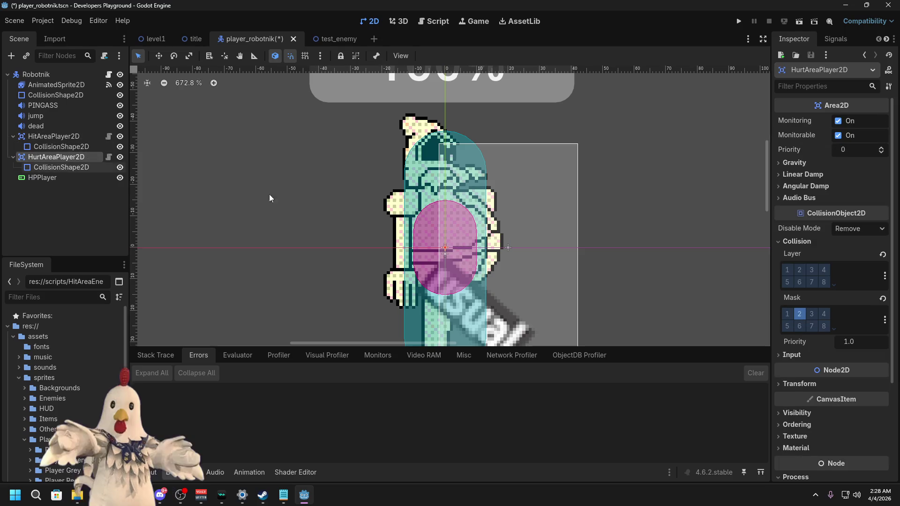
Step: In test_enemy, take HurtAreaEnemy2D off collision layer 1 and give it mask 2
click(331, 40)
click(58, 115)
click(797, 241)
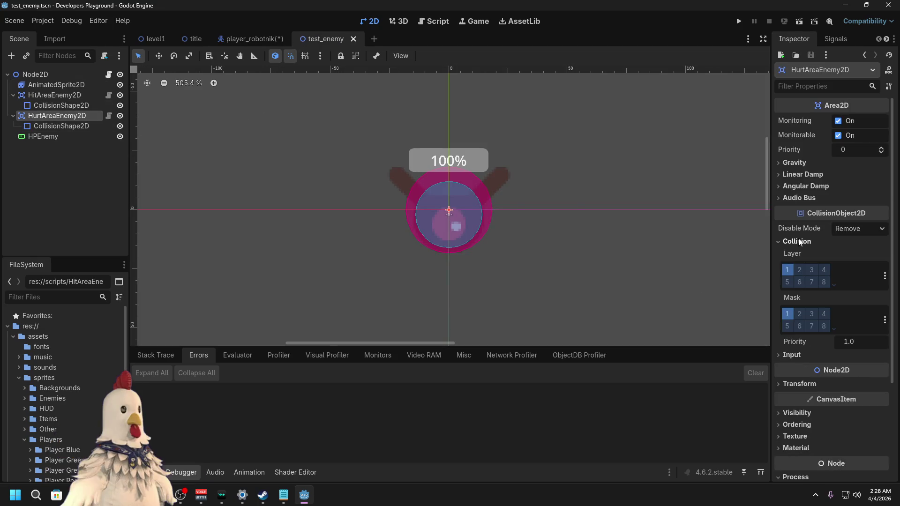
click(788, 272)
click(799, 313)
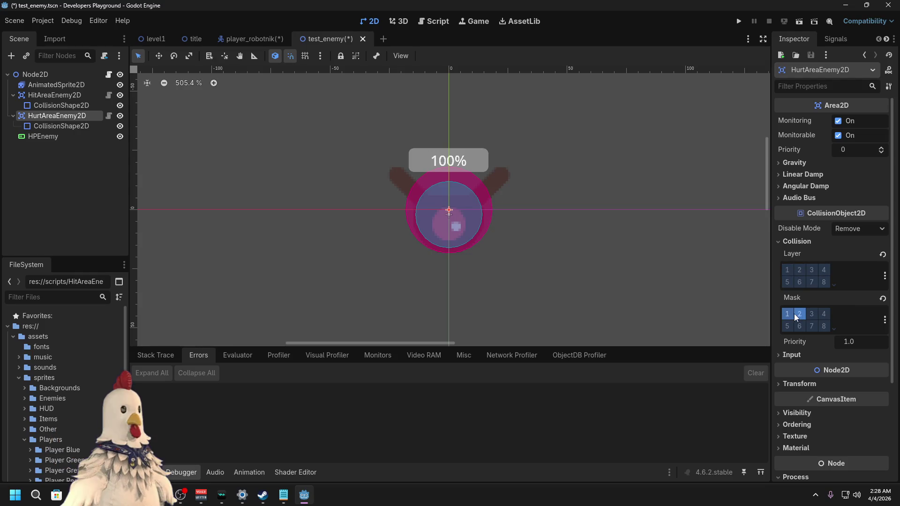
Step: Check HitAreaEnemy2D's collision settings, save test_enemy, and go back to player_robotnik
click(58, 94)
click(796, 273)
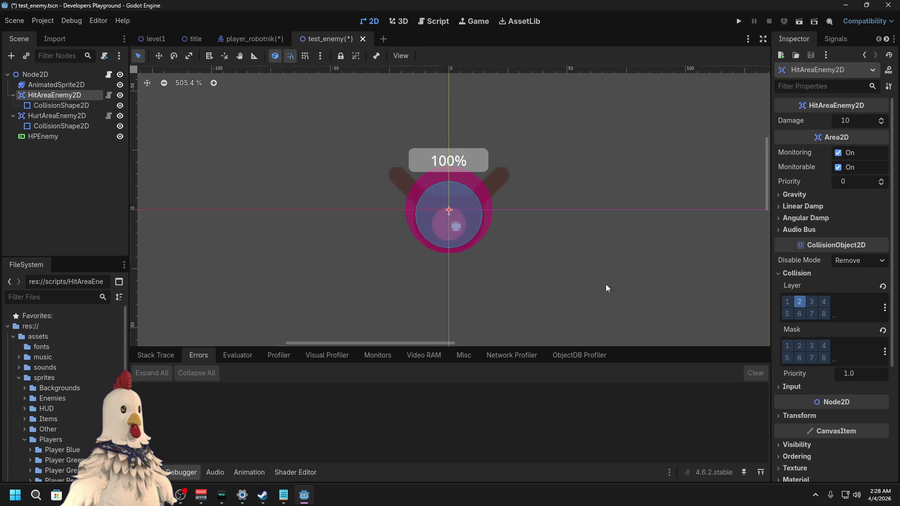
click(36, 116)
key(ctrl+s)
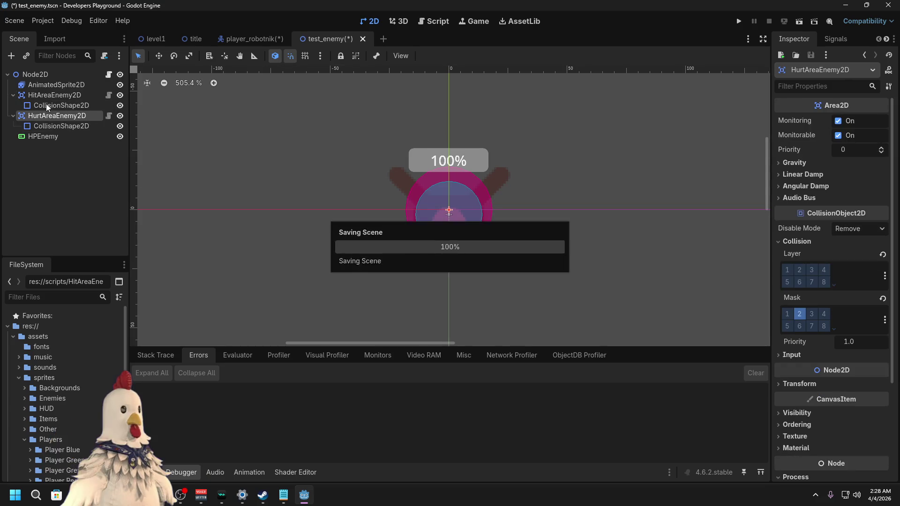
click(250, 39)
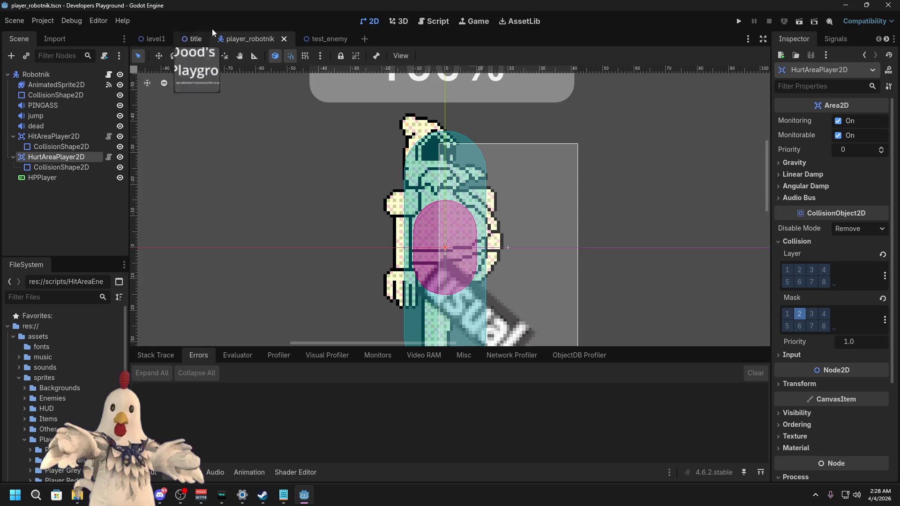
Step: Test-run the level1 scene, then close the game
click(155, 39)
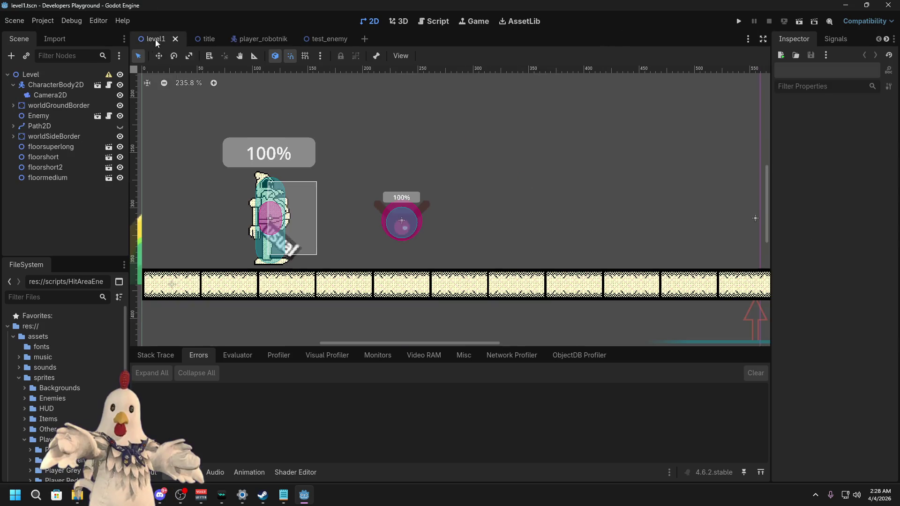
click(800, 22)
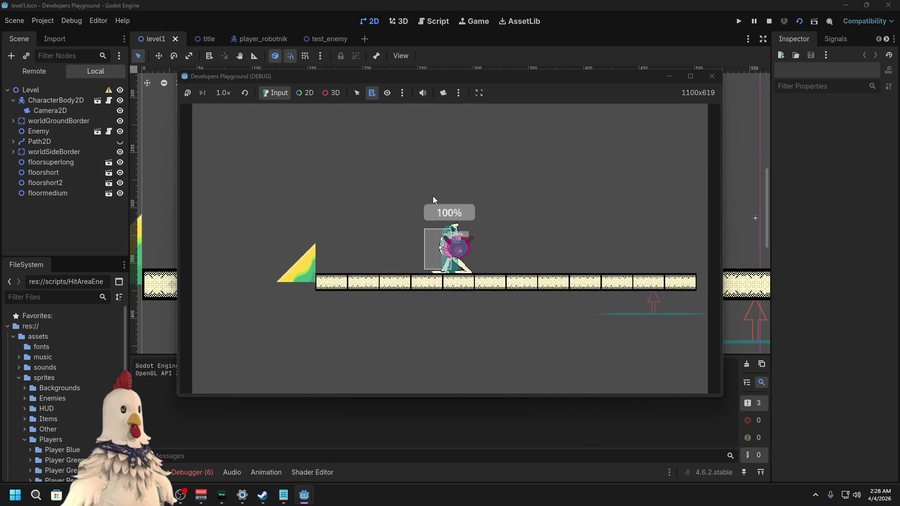
click(711, 77)
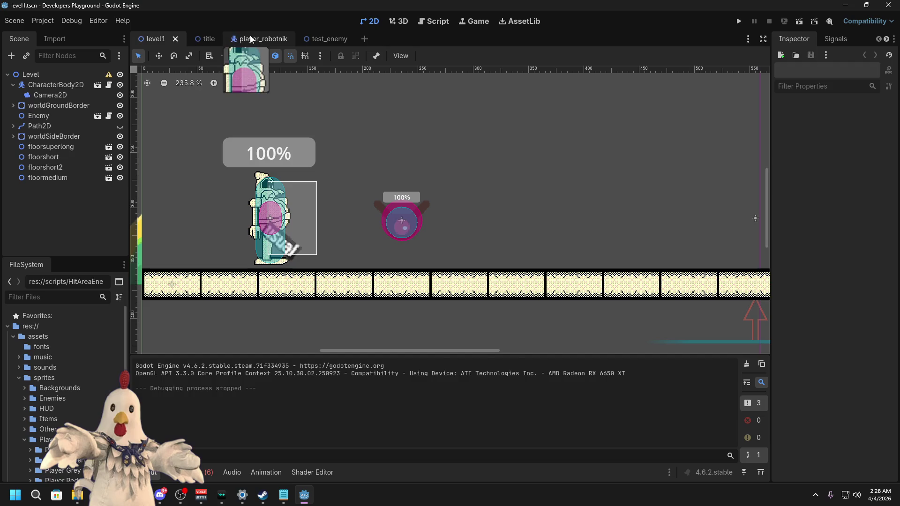
Step: Set the player's HitAreaPlayer2D Process Mode to Disabled
click(255, 39)
click(54, 135)
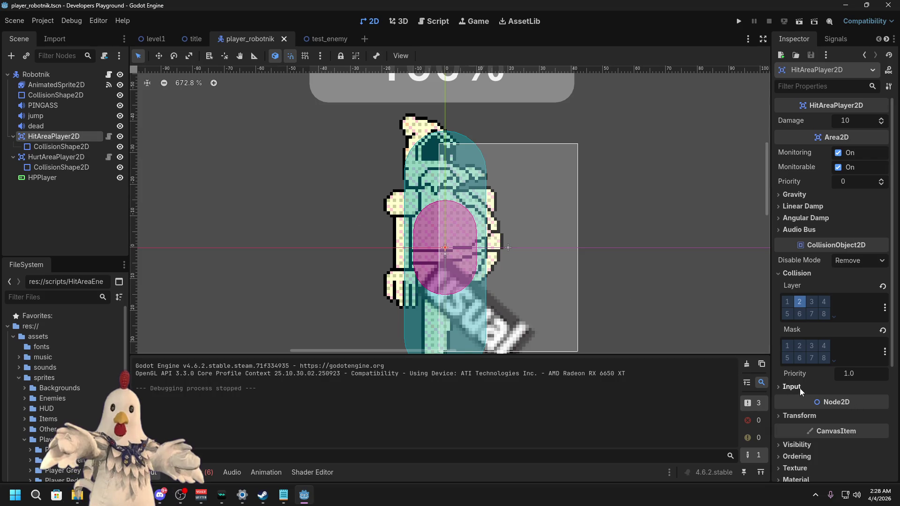
scroll(800, 389, down, 3)
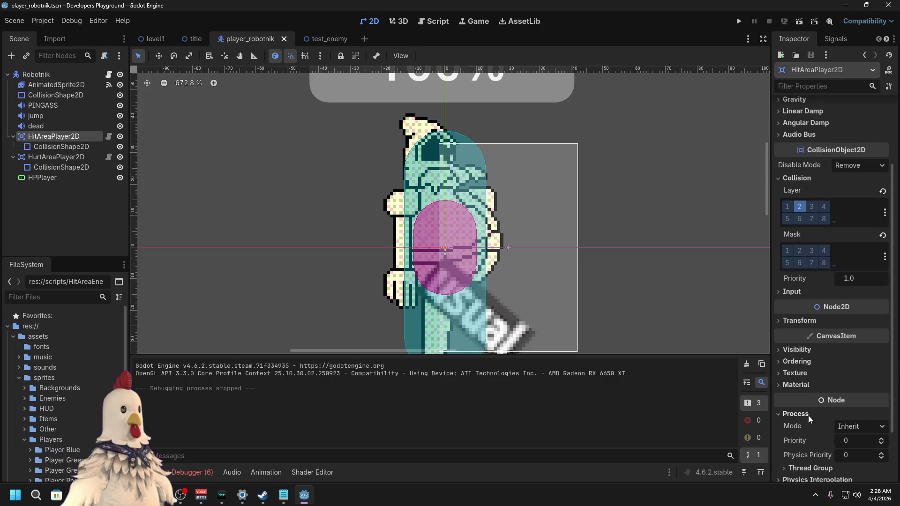
click(861, 427)
click(854, 477)
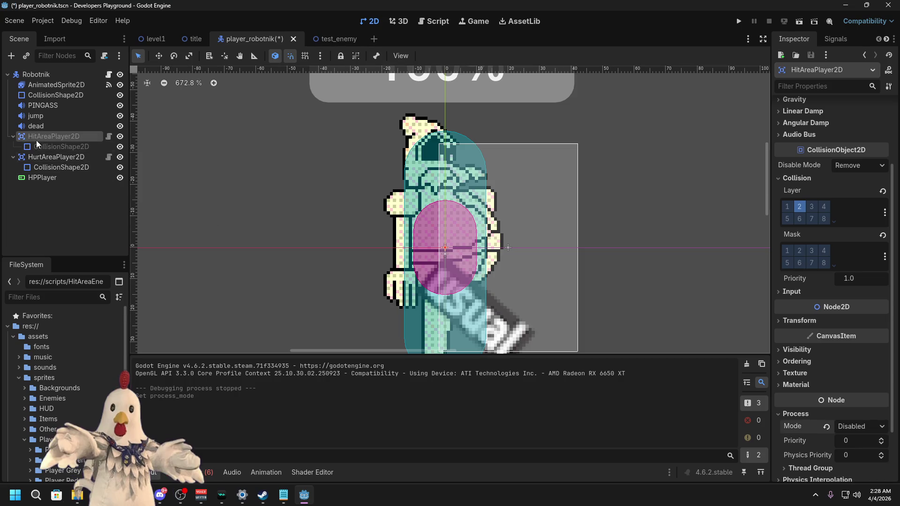
click(79, 208)
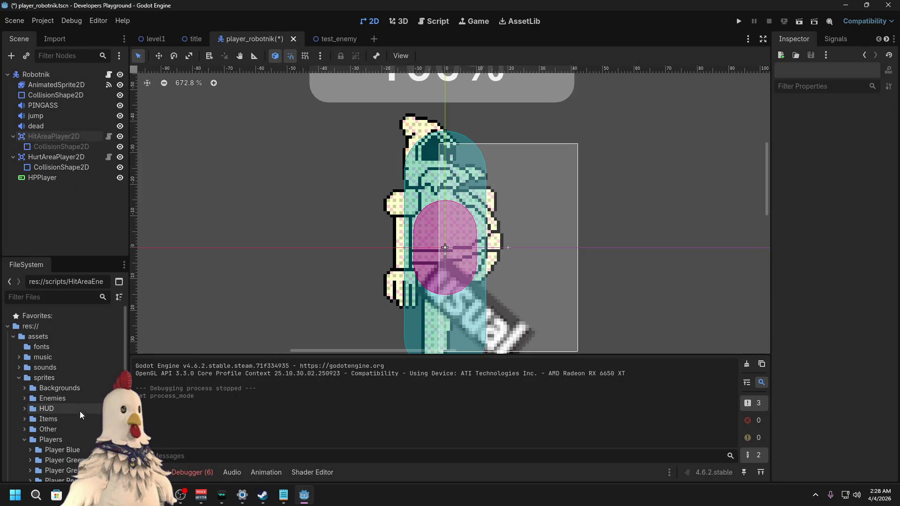
scroll(80, 412, down, 5)
mouse_move(59, 381)
mouse_down()
mouse_move(74, 359)
mouse_move(55, 136)
mouse_move(65, 182)
mouse_move(47, 396)
mouse_move(53, 136)
mouse_up()
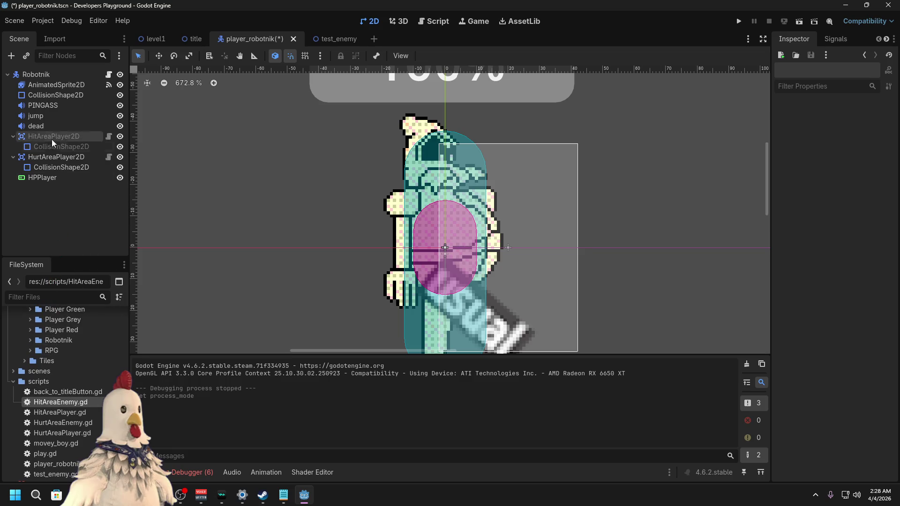
Step: Add a HitAreaEnemy2D child to Robotnik and place it above HitAreaPlayer2D
right_click(41, 72)
click(85, 96)
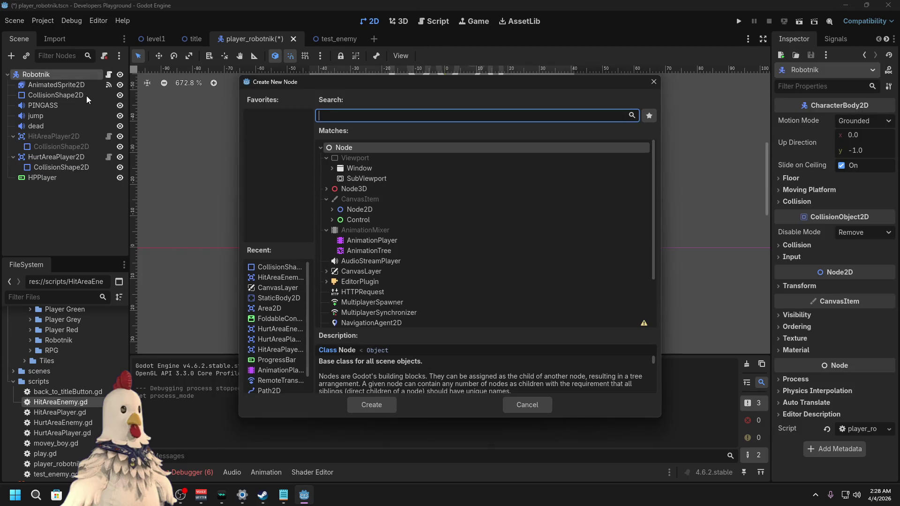
text(Hit)
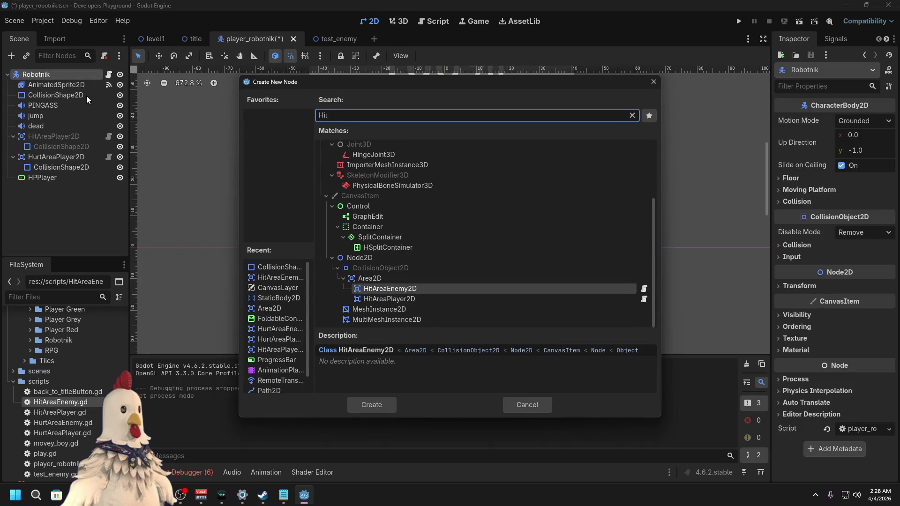
double_click(410, 290)
drag(66, 188, 50, 138)
Step: Give HitAreaEnemy2D a CollisionShape2D child with a new RectangleShape2D, undoing an accidental move
right_click(49, 138)
click(106, 159)
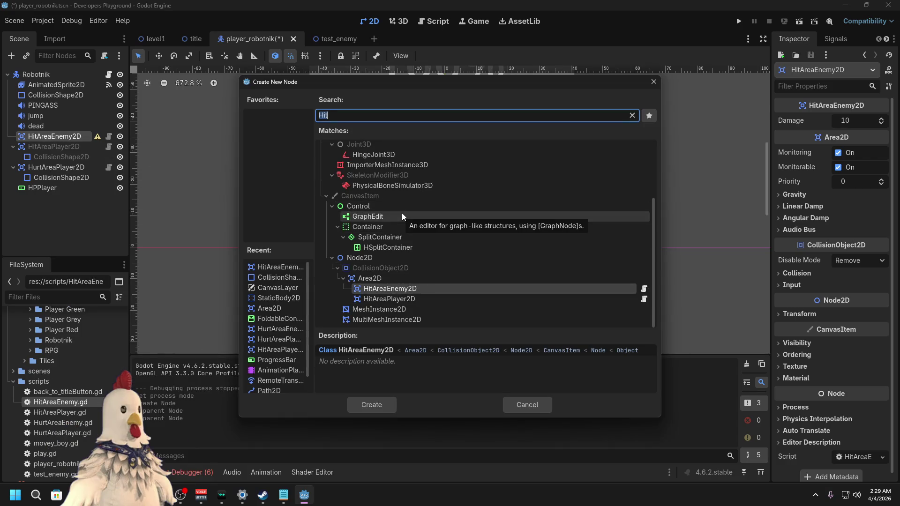
text(colli)
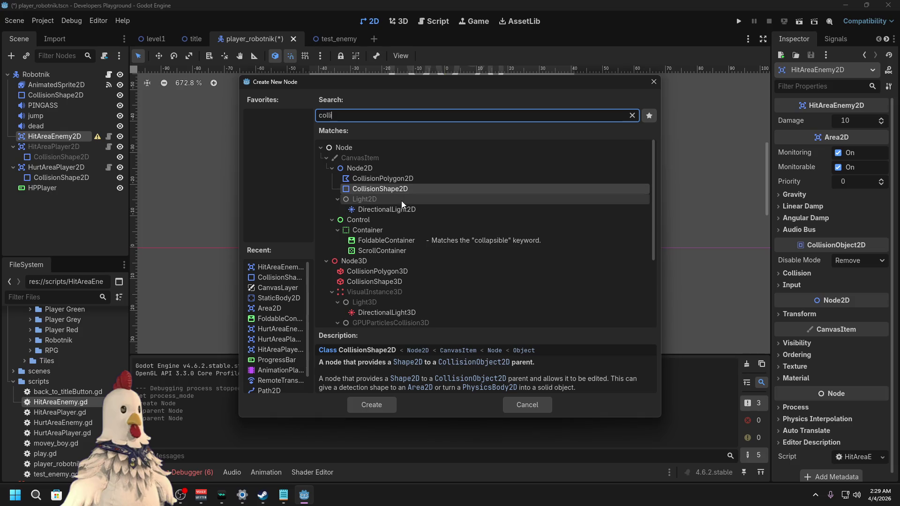
key(Return)
click(890, 121)
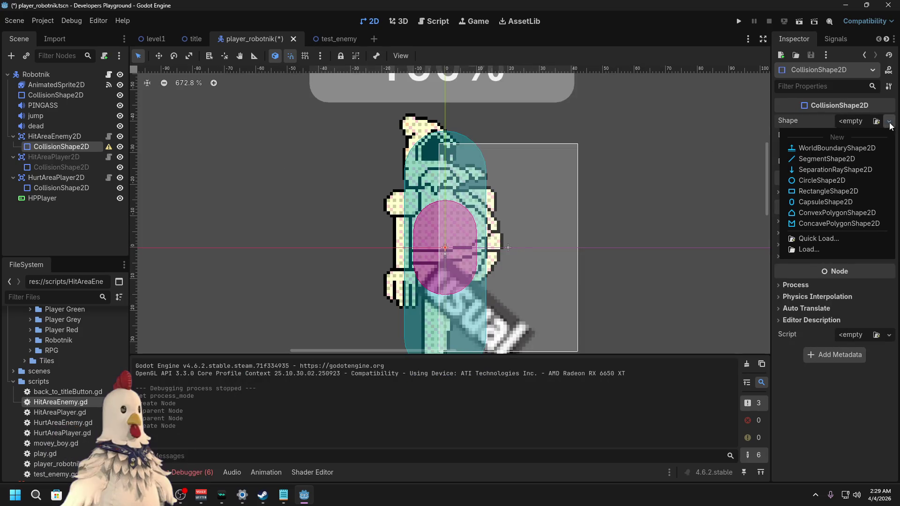
click(828, 191)
mouse_move(469, 249)
mouse_down()
mouse_move(518, 237)
mouse_move(545, 239)
mouse_move(538, 244)
mouse_up()
key(ctrl+z)
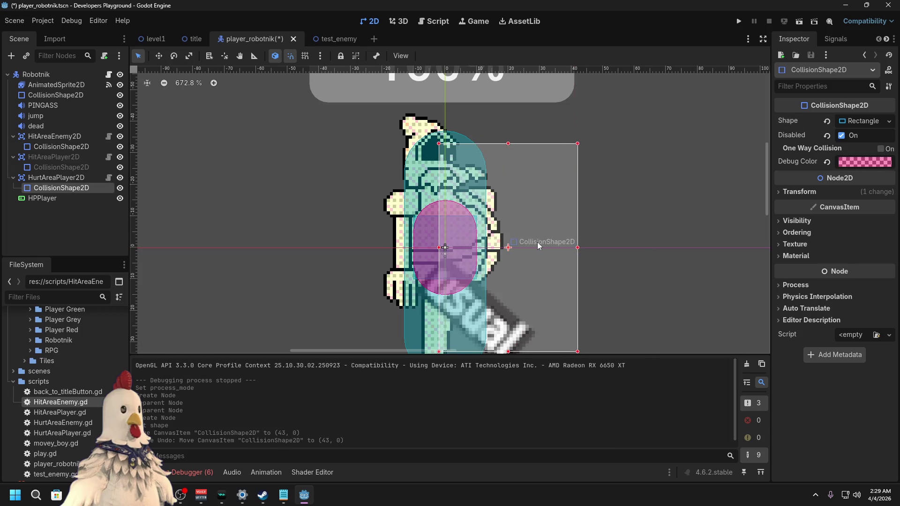
click(59, 158)
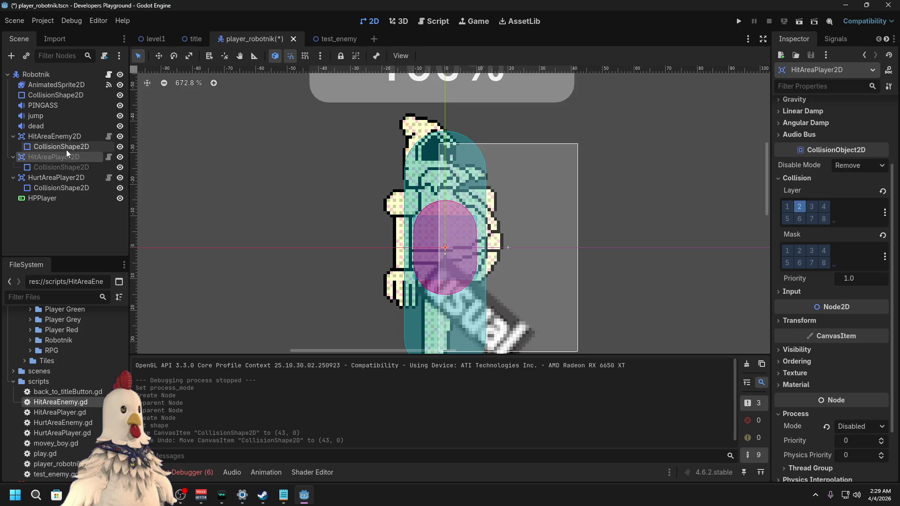
Step: Hide HitAreaPlayer2D, set the new collision shape's debug colour to olive, and save
click(119, 157)
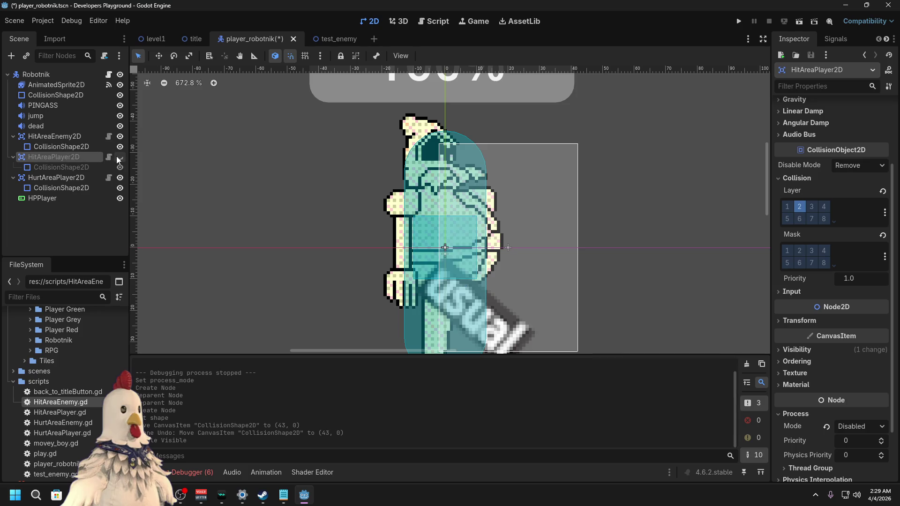
click(61, 137)
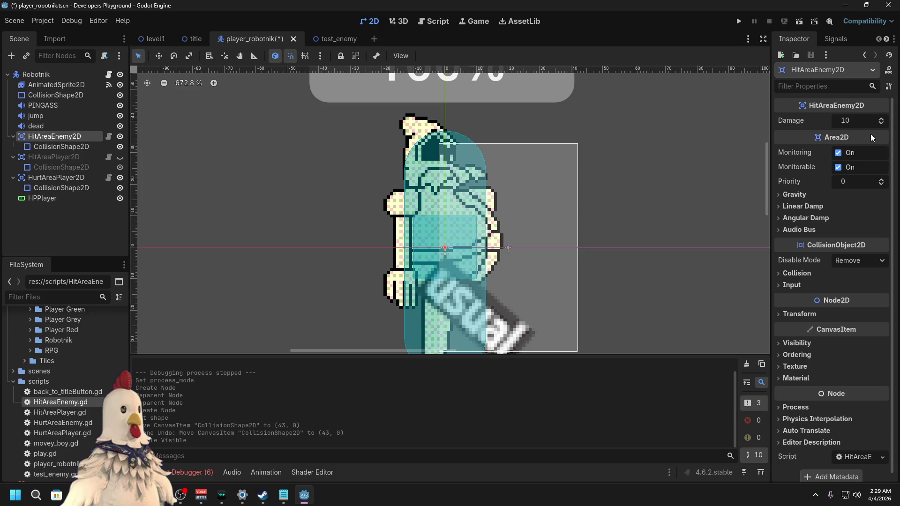
click(61, 147)
click(849, 161)
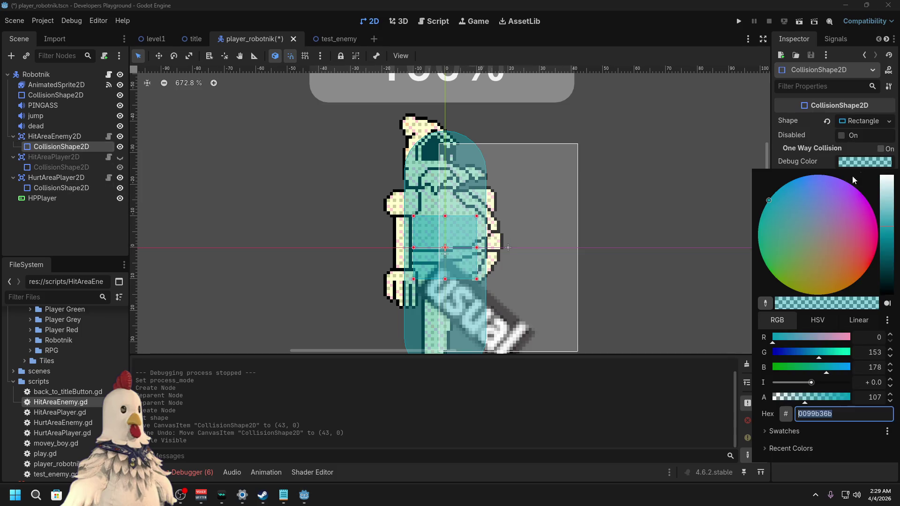
click(816, 296)
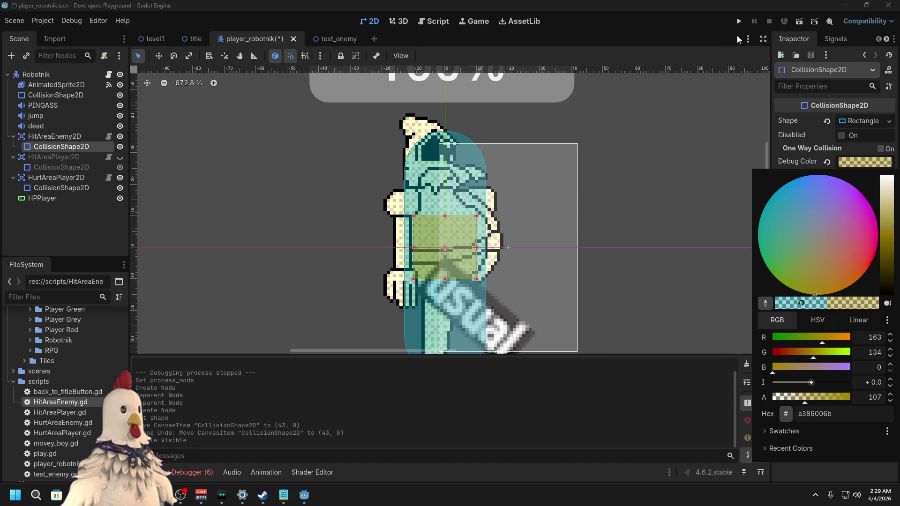
click(203, 111)
key(ctrl+s)
Step: Test-run the player scene and then level1 with F6, stopping each run, and return to player_robotnik
click(799, 21)
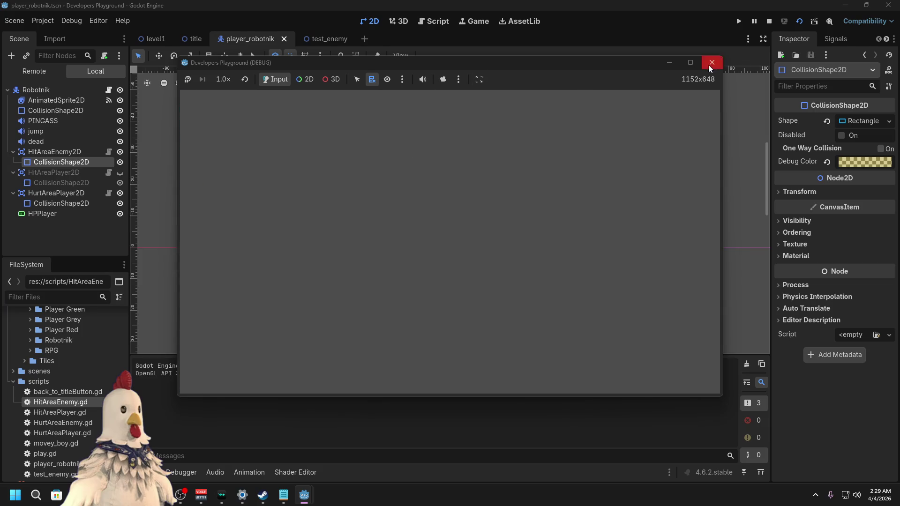
click(711, 62)
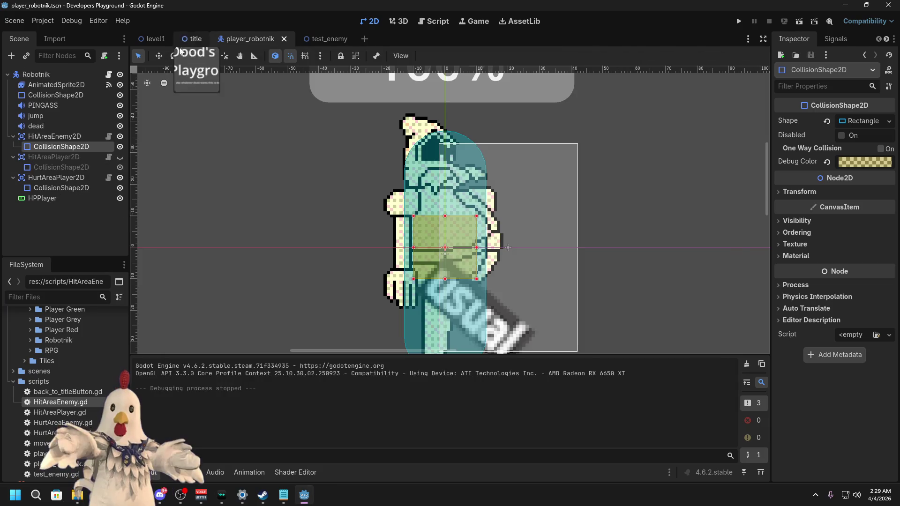
click(159, 41)
key(F6)
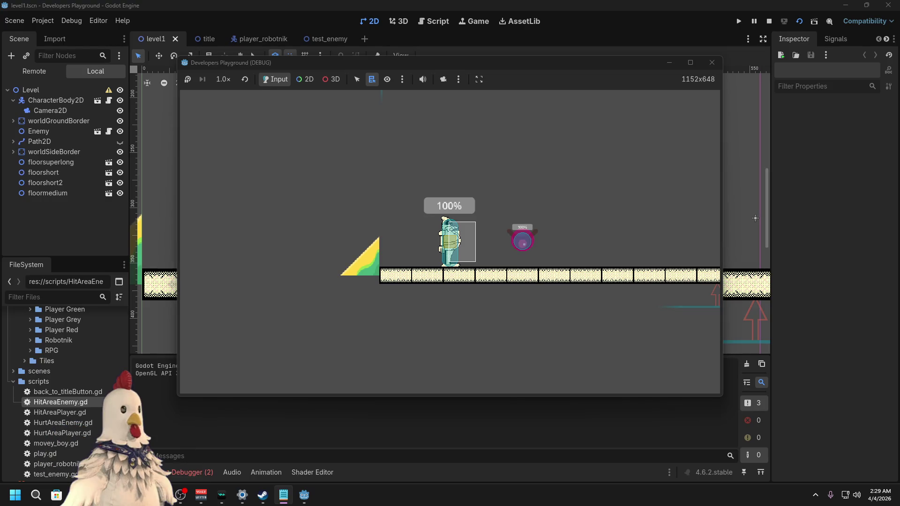
click(712, 63)
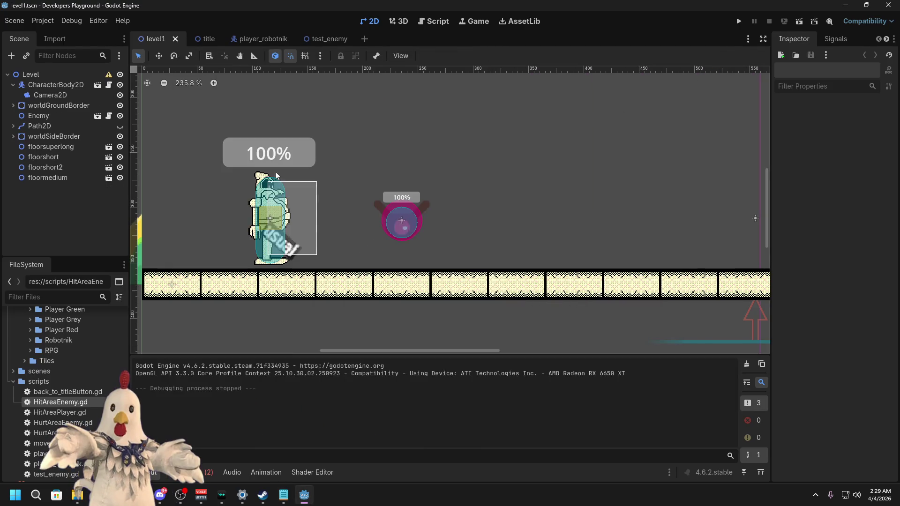
click(323, 39)
click(261, 39)
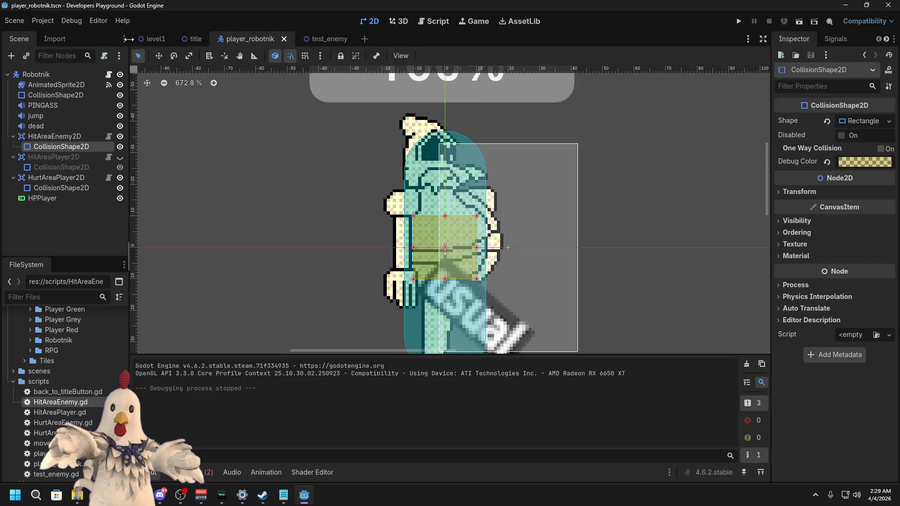
Step: Set Robotnik's HitAreaEnemy2D to collision layer 2 with mask 1 cleared, and save the scene
click(156, 39)
click(261, 39)
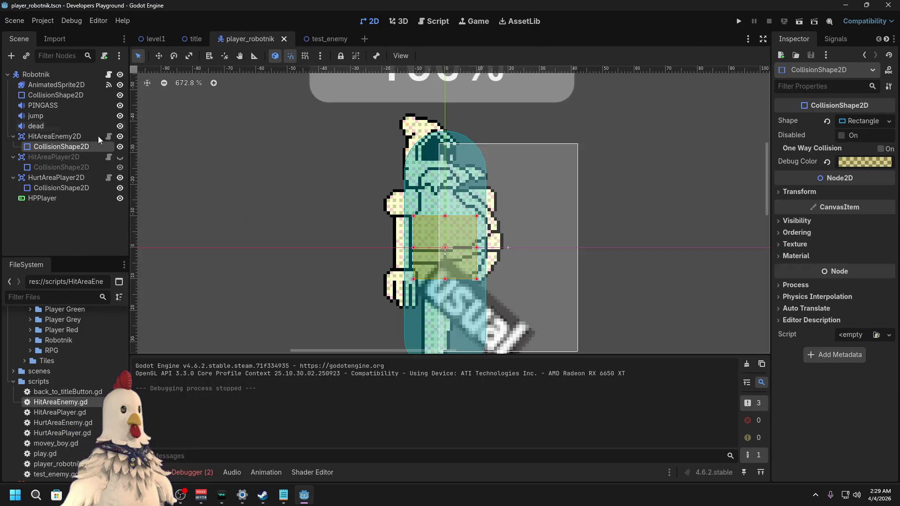
click(51, 125)
click(54, 136)
click(807, 274)
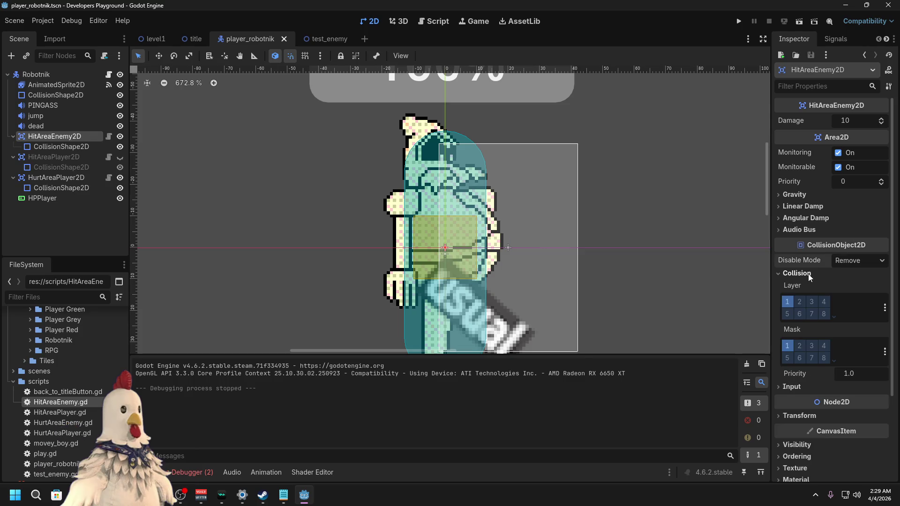
click(51, 178)
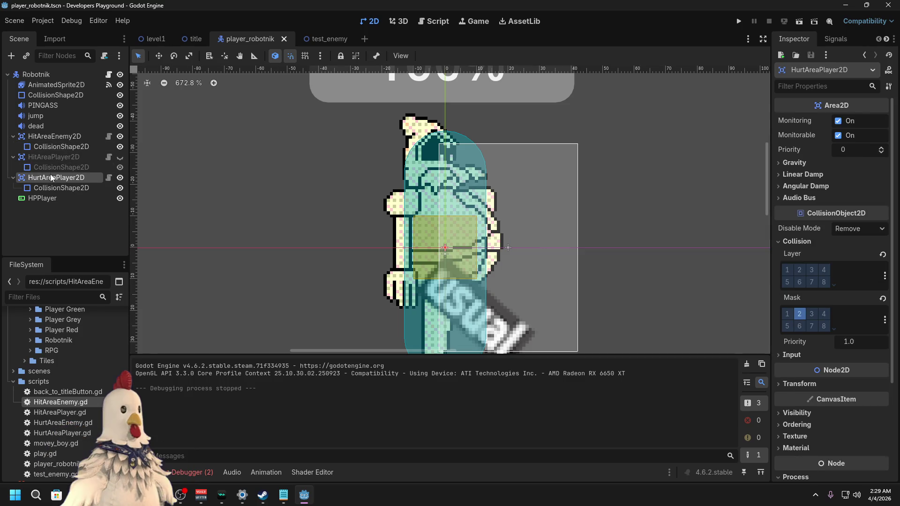
click(47, 137)
click(799, 302)
click(789, 303)
key(ctrl+s)
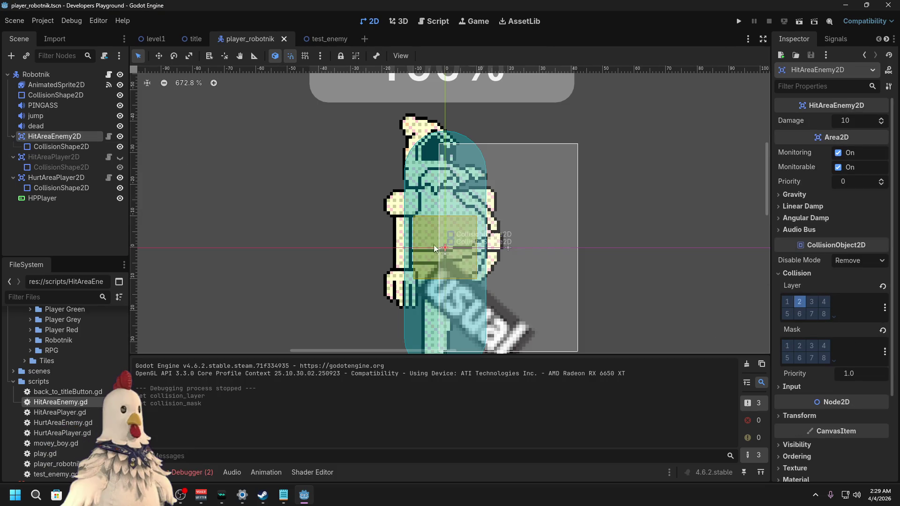
click(437, 24)
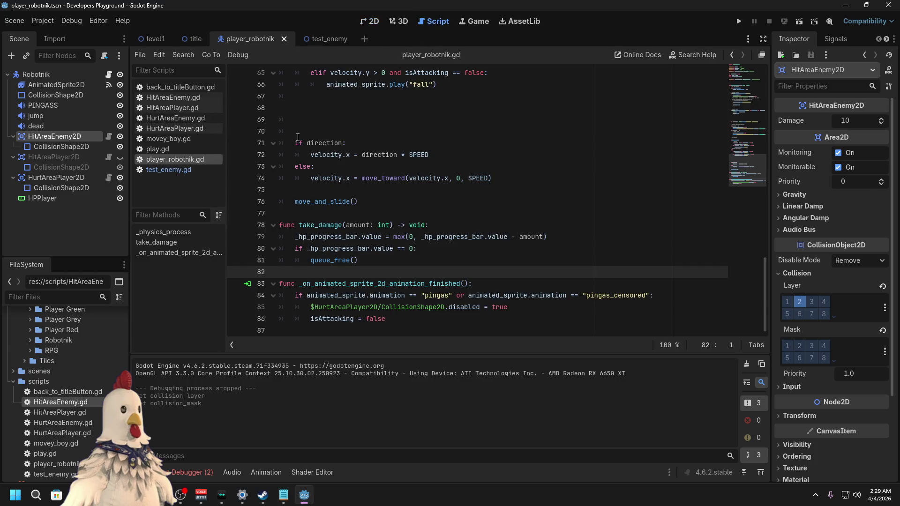
Step: In HurtAreaPlayer.gd, change take_damage_enemy to take_damage in the has_method check and call
click(173, 118)
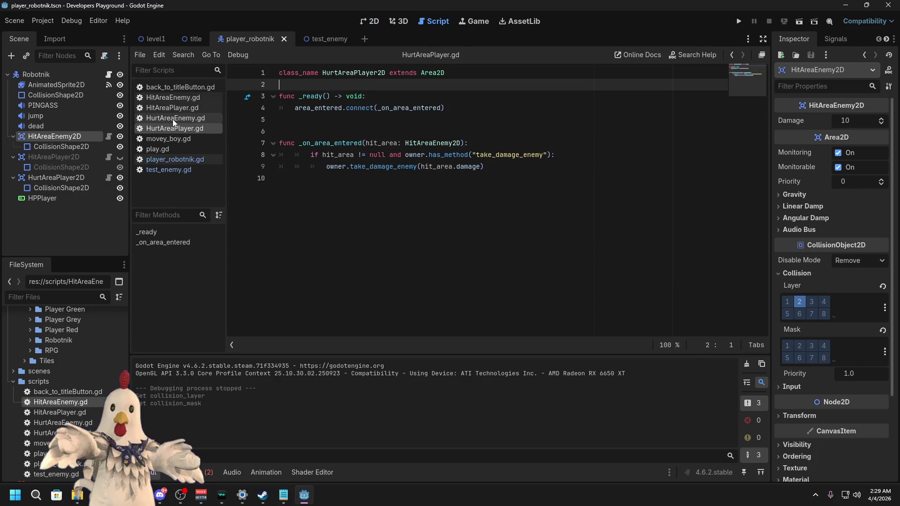
click(173, 128)
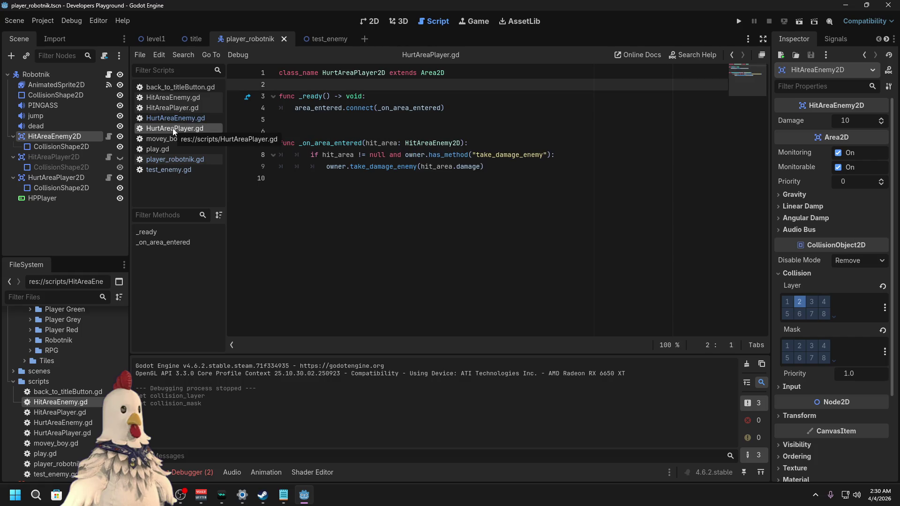
click(547, 154)
drag(548, 155, 520, 155)
key(BackSpace)
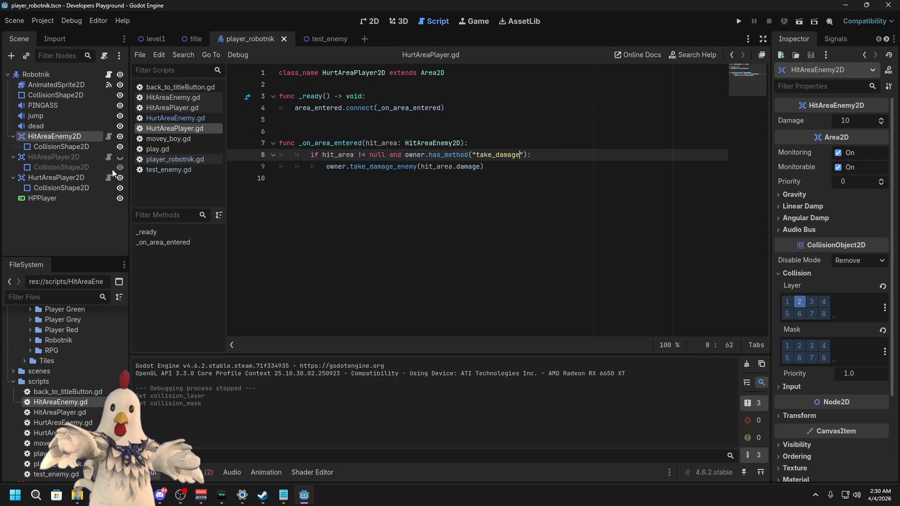
click(412, 167)
key(BackSpace)
Step: Rename test_enemy.gd's take_damage_enemy function to take_damage and save the scripts
click(170, 171)
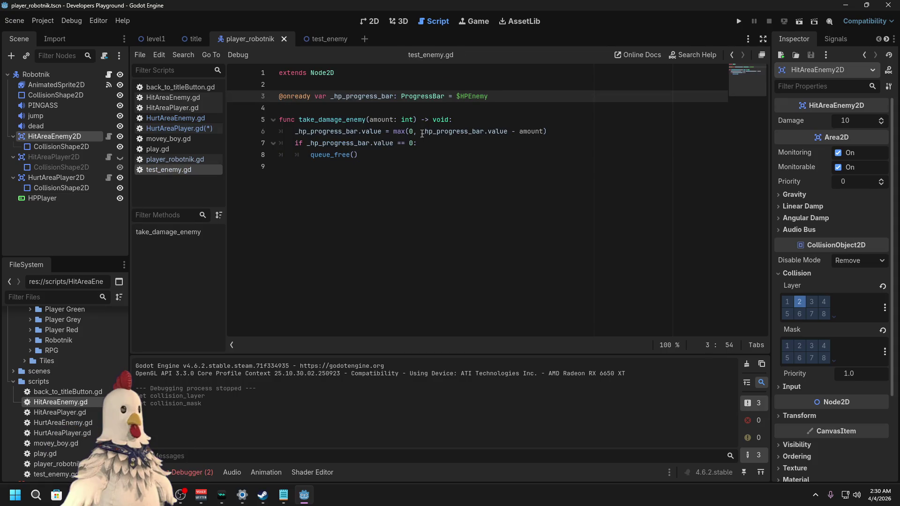
drag(366, 120, 342, 120)
key(BackSpace)
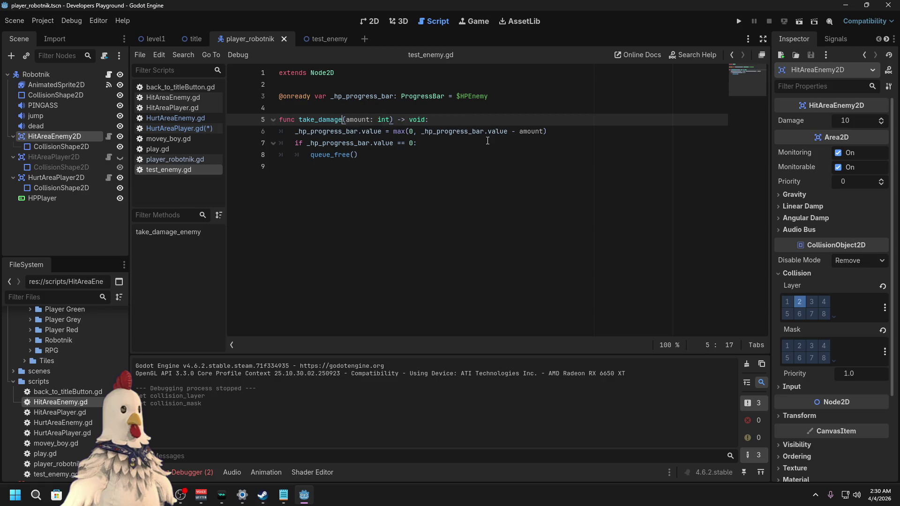
key(ctrl+s)
click(183, 159)
key(ctrl+s)
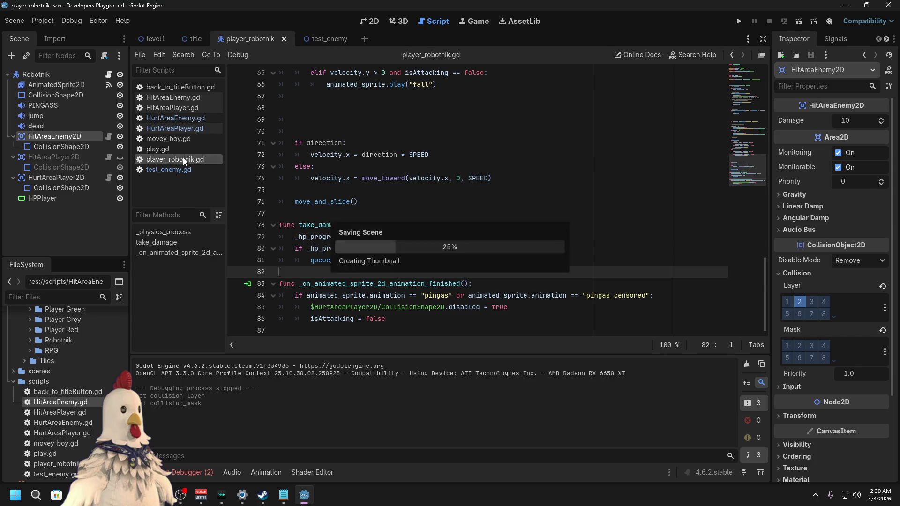
Step: Recheck the HurtArea and HitArea player/enemy scripts, then return to level1
click(186, 127)
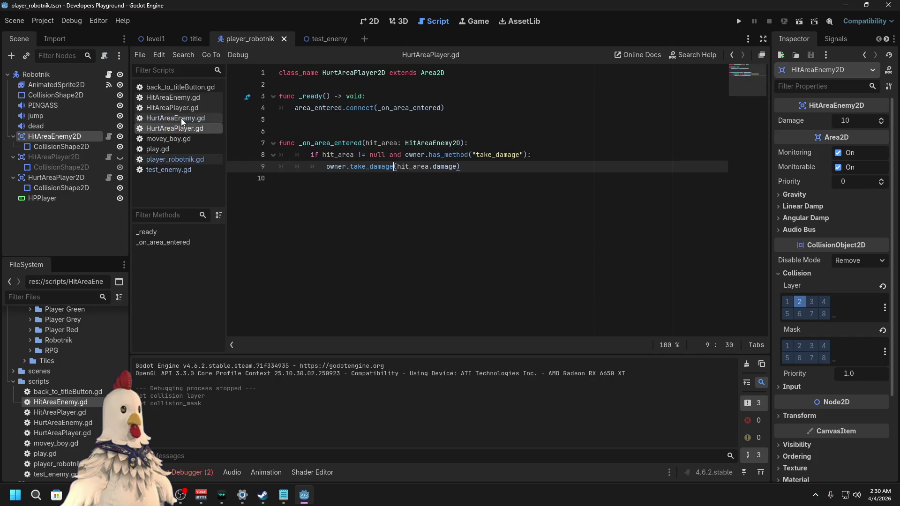
click(181, 119)
click(188, 107)
click(186, 97)
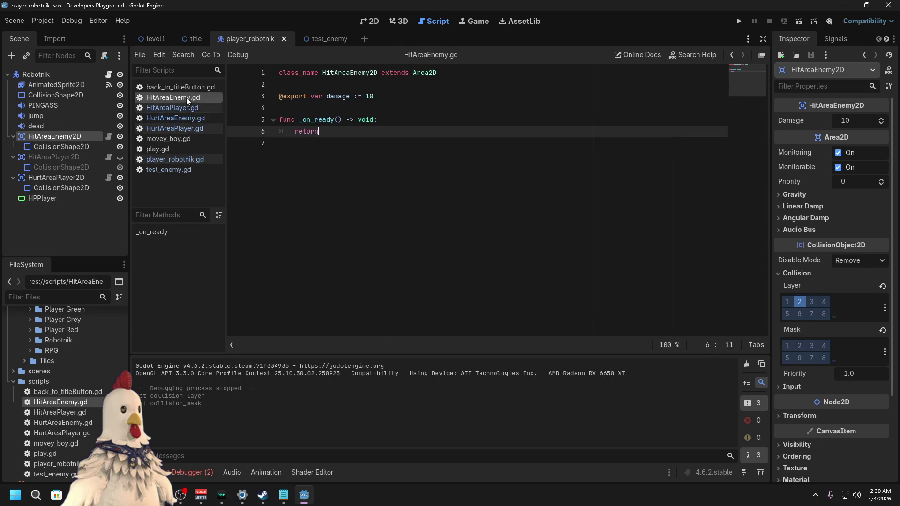
click(141, 39)
click(799, 21)
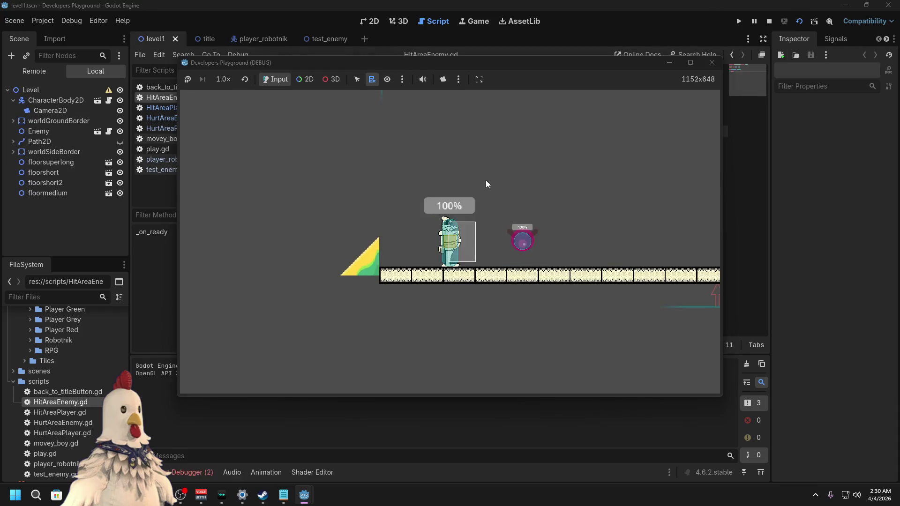
key(Right)
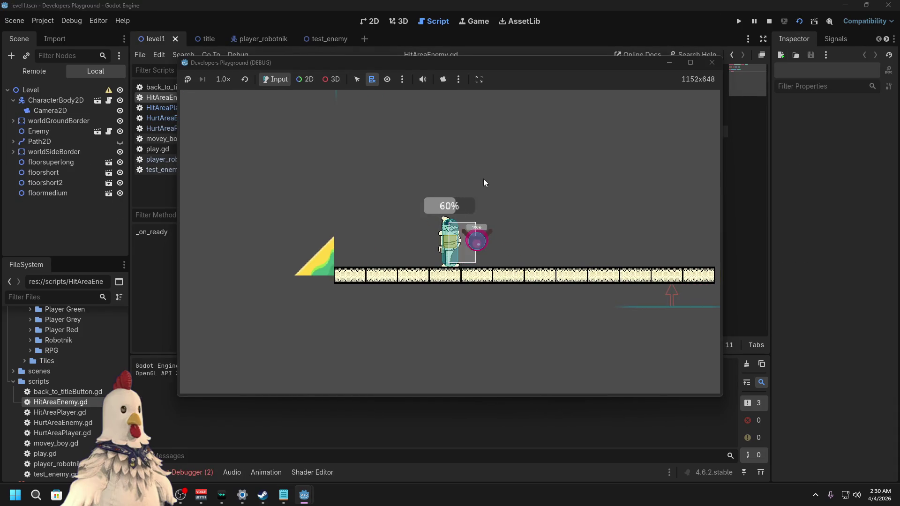
key(Right)
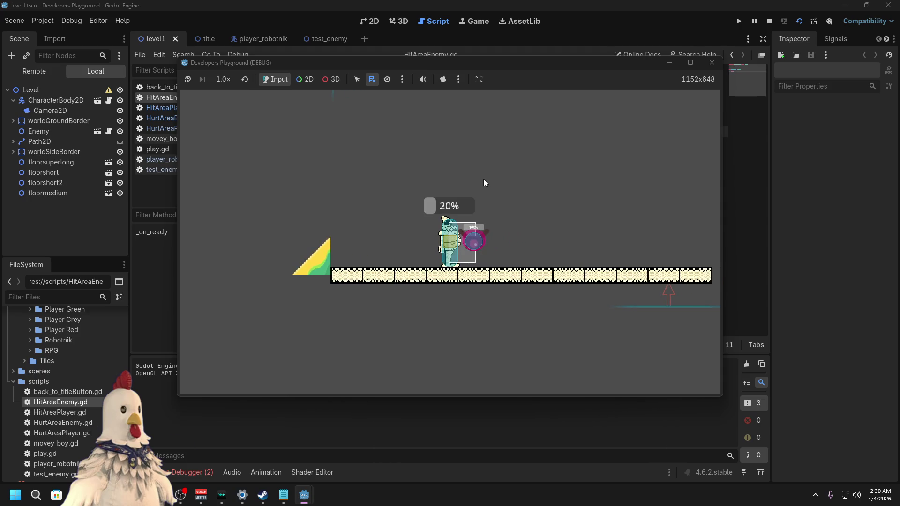
key(Left)
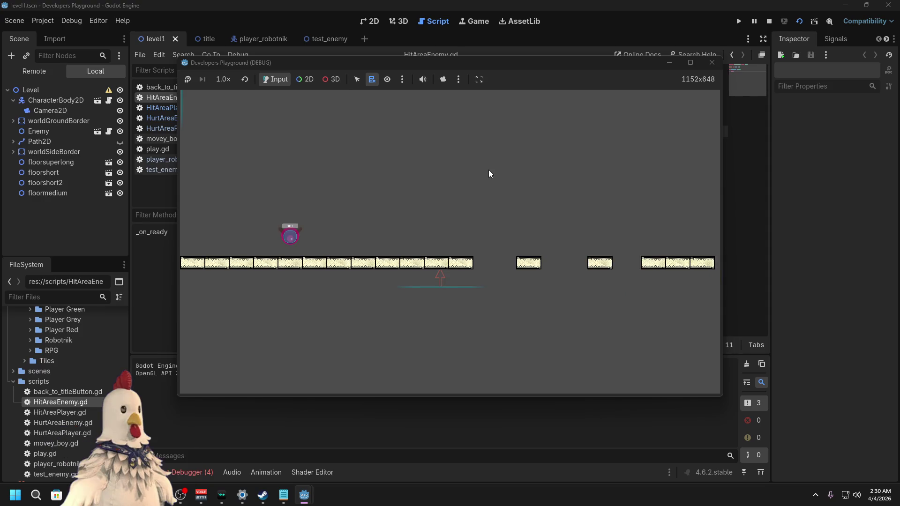
click(711, 64)
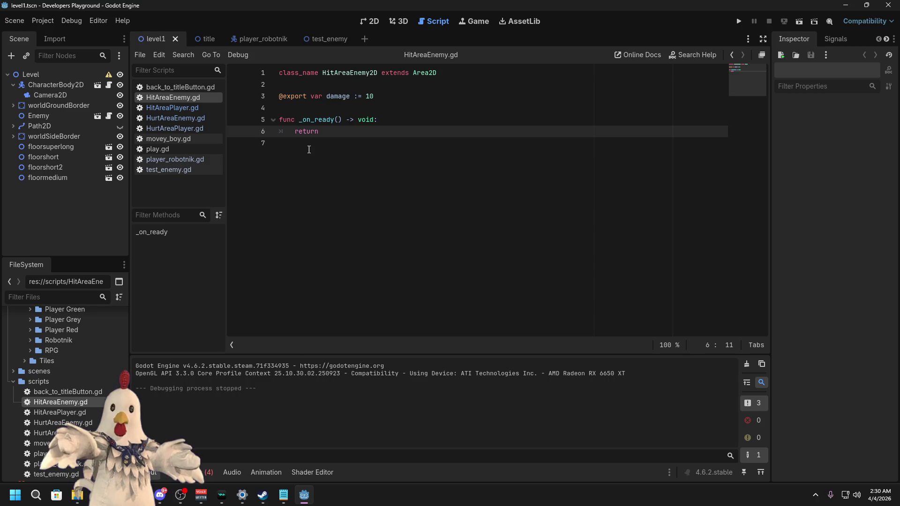
Step: Look through test_enemy.gd, player_robotnik.gd and the hit/hurt area scripts, ending on HurtAreaPlayer.gd
click(192, 172)
click(195, 162)
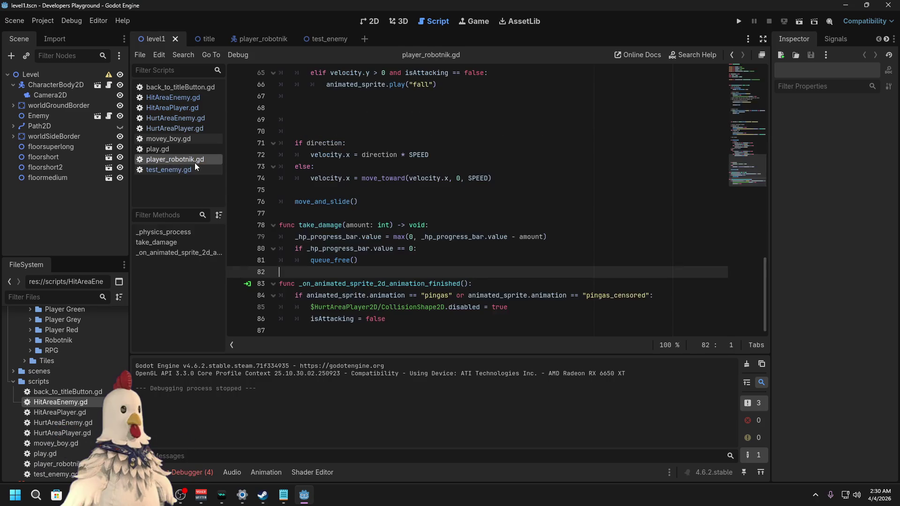
click(190, 173)
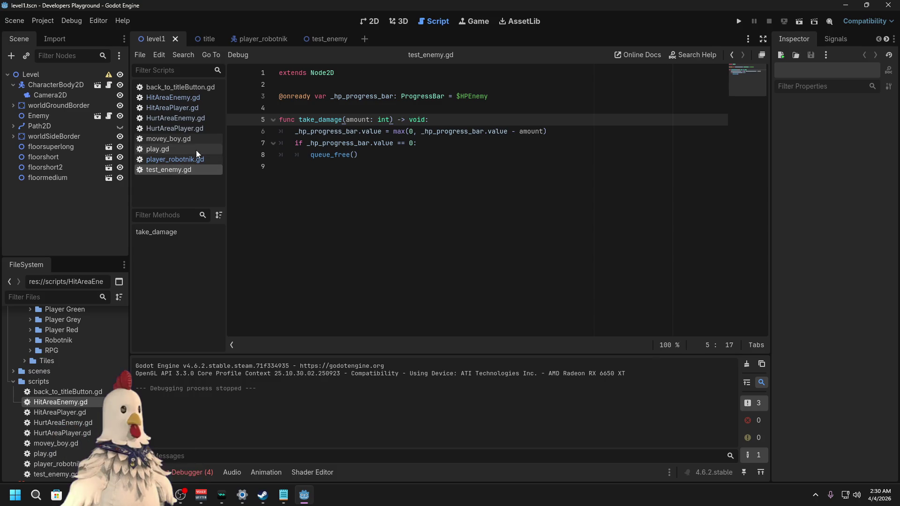
click(196, 128)
click(195, 112)
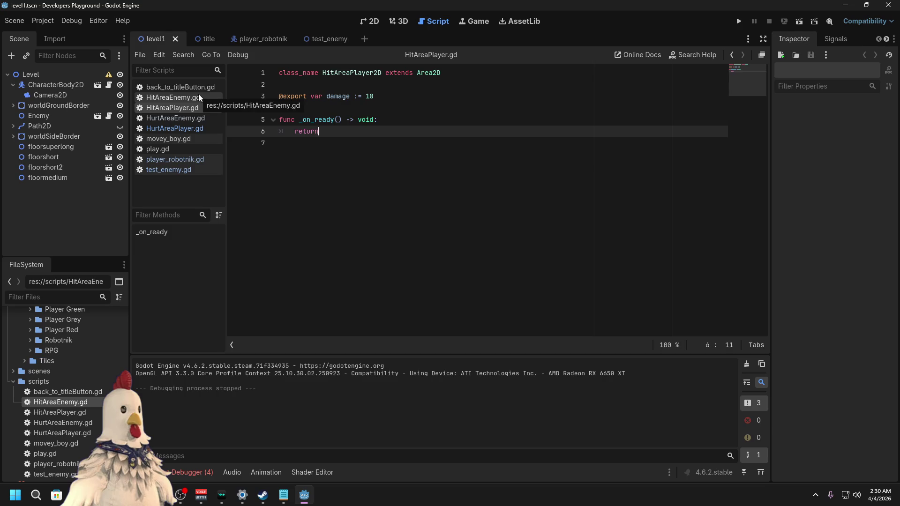
click(199, 97)
click(194, 129)
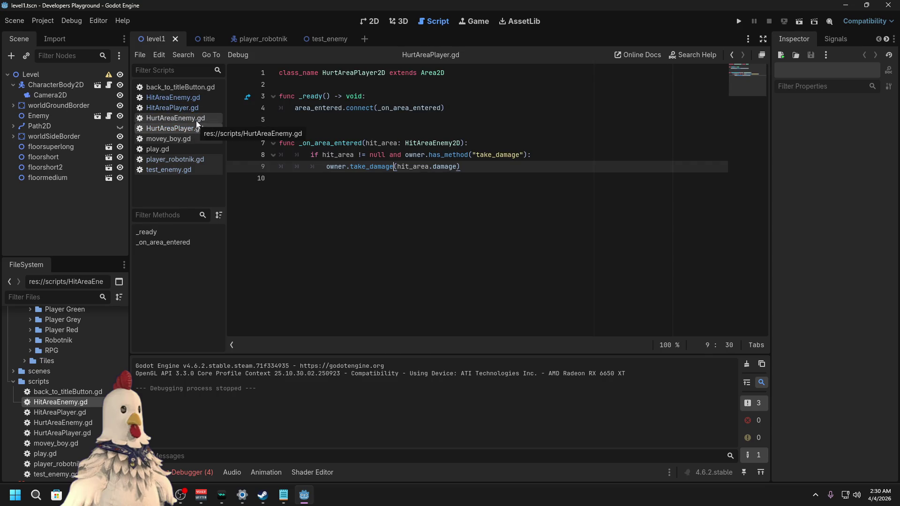
click(196, 120)
click(196, 128)
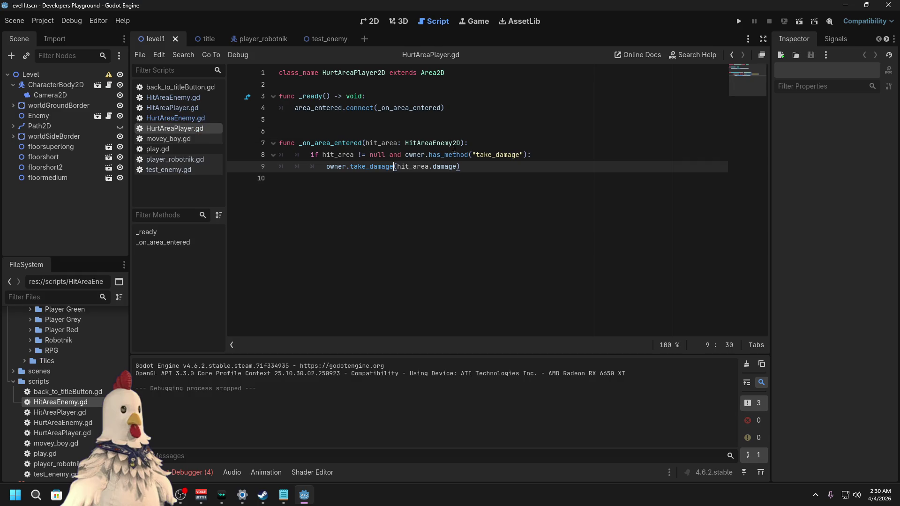
Step: Type hit_area as HitAreaPlayer2D in HurtAreaPlayer.gd and HitAreaEnemy2D in HurtAreaEnemy.gd, save, and run
drag(453, 143, 434, 145)
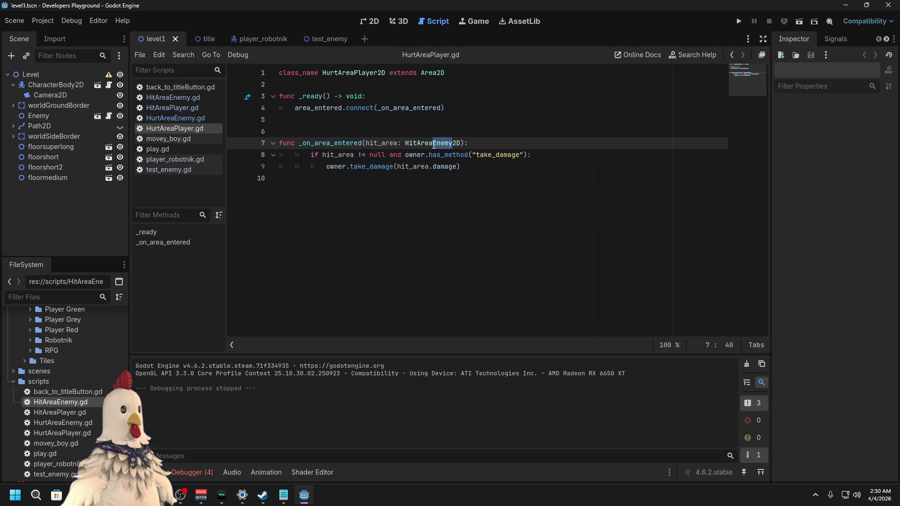
text(Player)
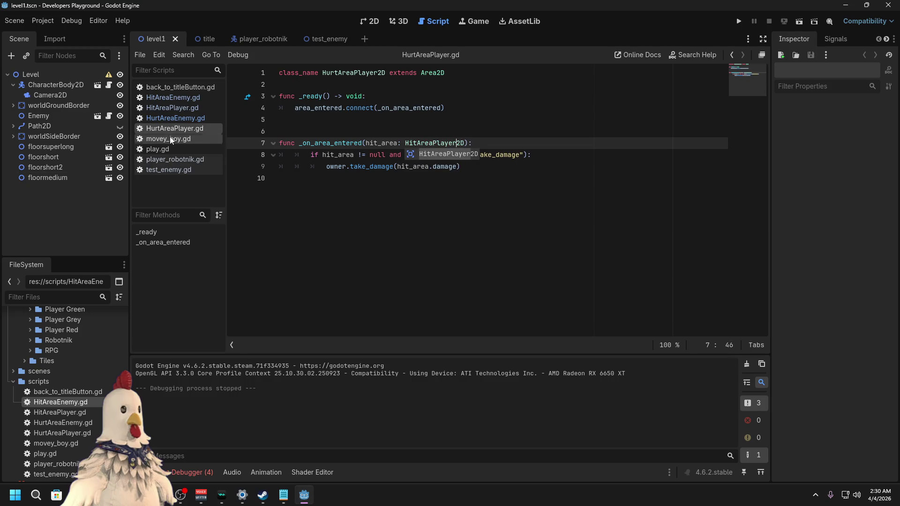
click(207, 117)
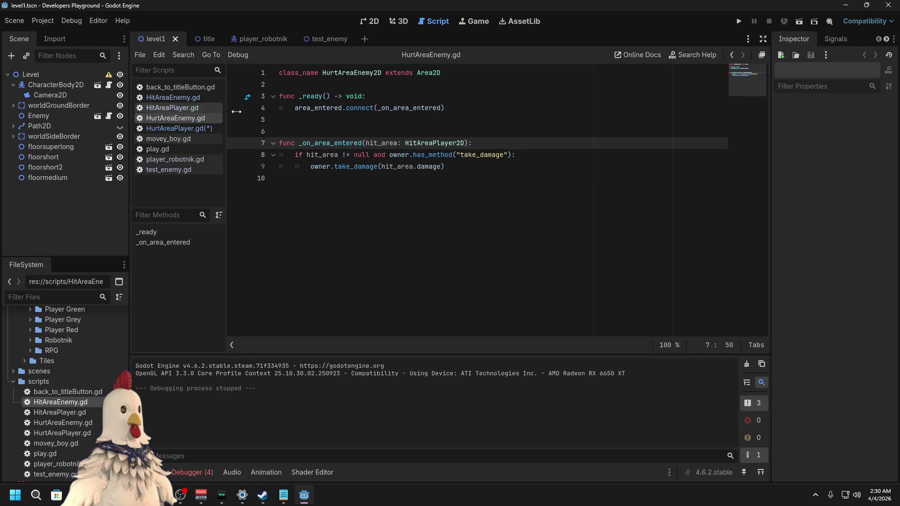
text(Eb)
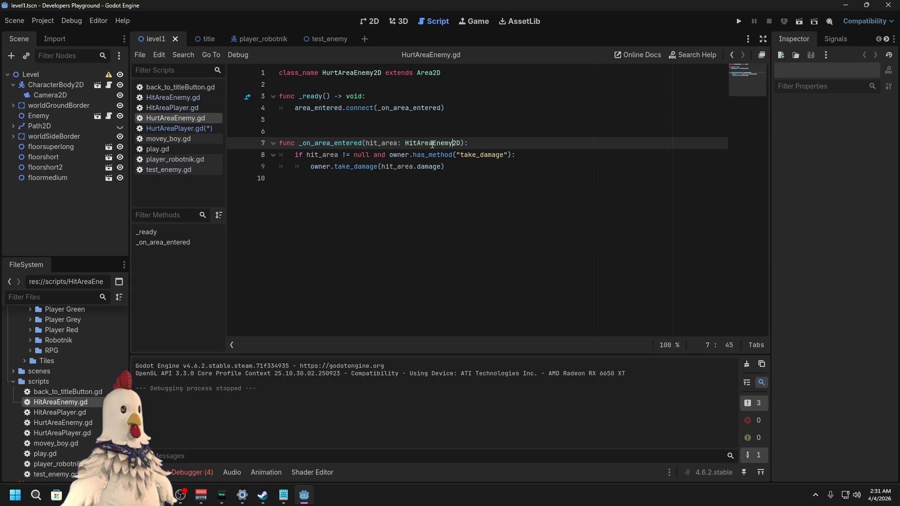
click(471, 119)
key(ctrl+s)
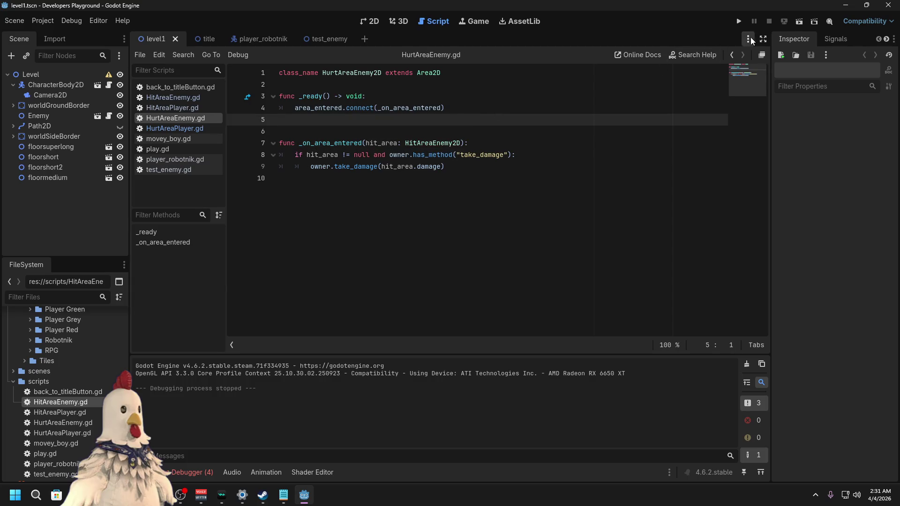
click(793, 21)
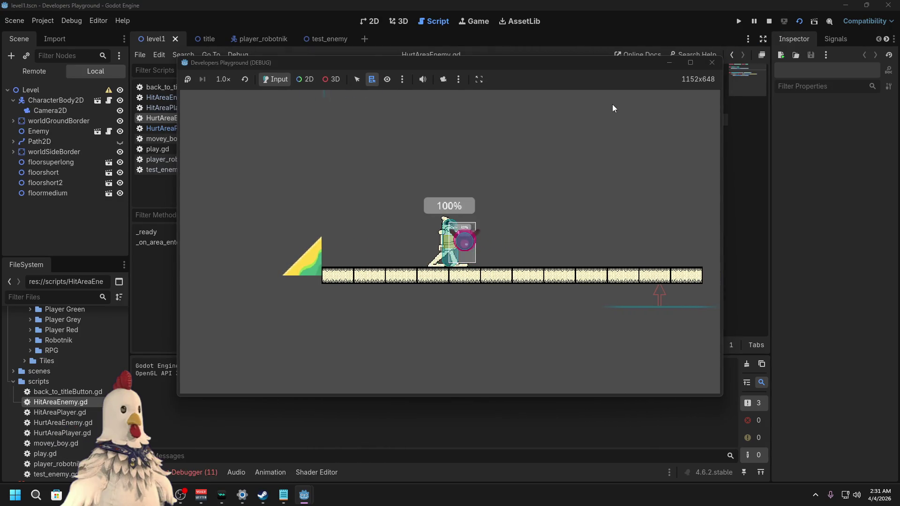
Step: Stop the level1 test run and show the player_robotnik scene in the 2D view
click(712, 63)
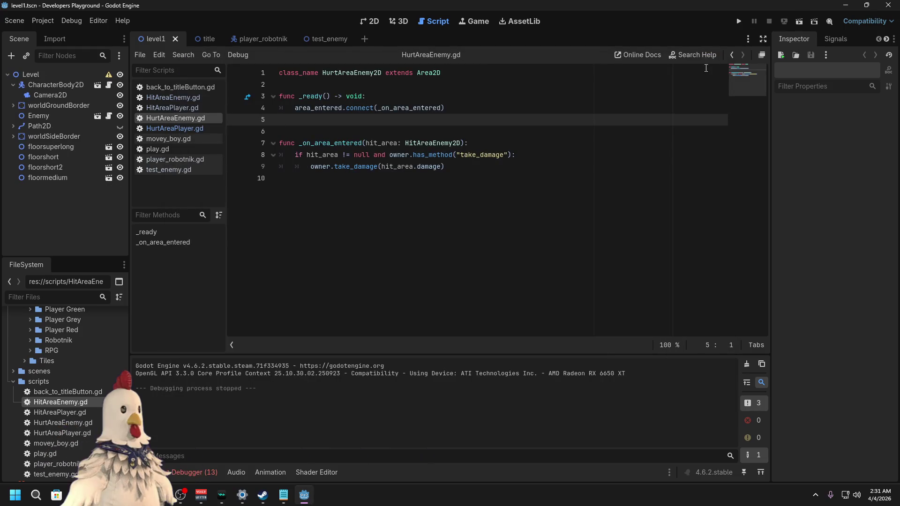
click(368, 21)
click(266, 39)
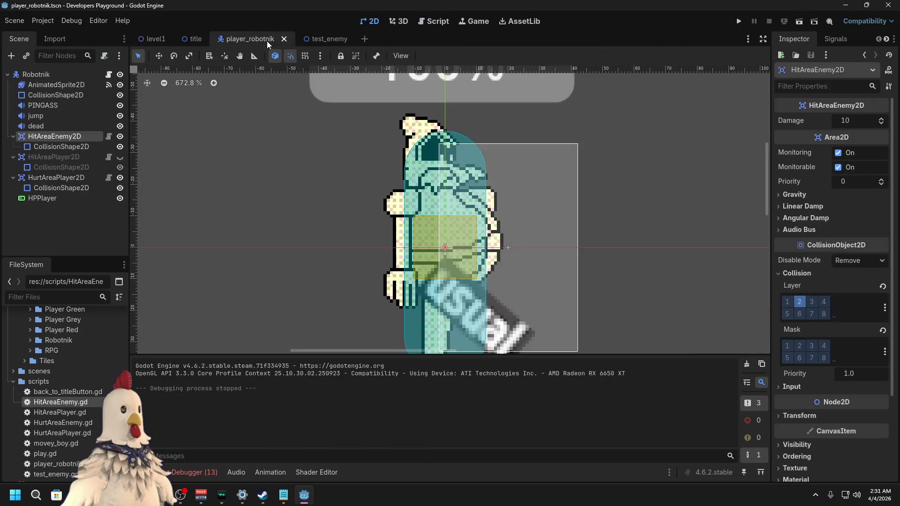
click(49, 181)
Step: Toggle HitAreaEnemy2D's visibility off and back on, cancelling a rename so its name stays
click(68, 140)
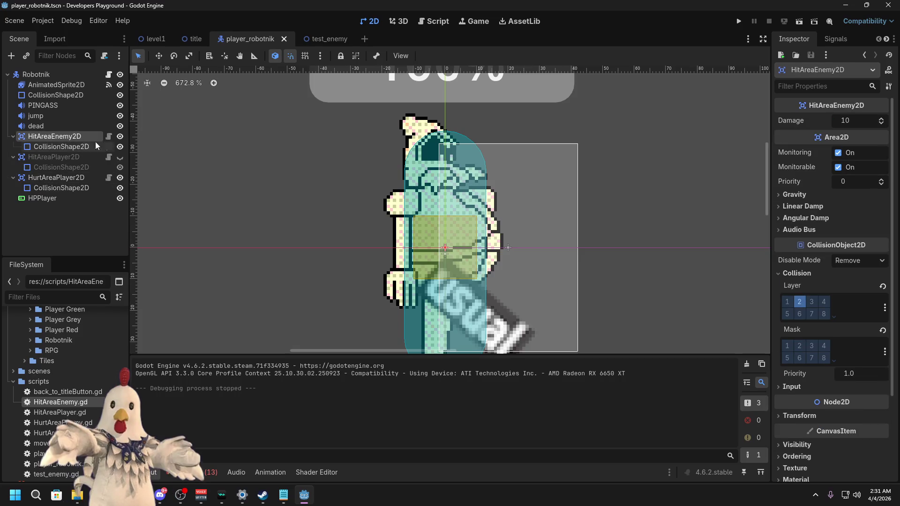
click(121, 134)
click(122, 135)
double_click(78, 137)
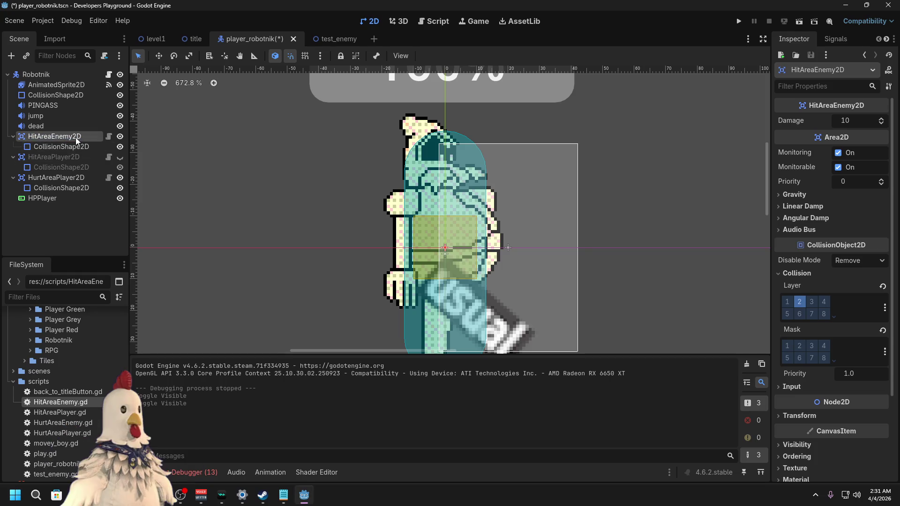
key(Escape)
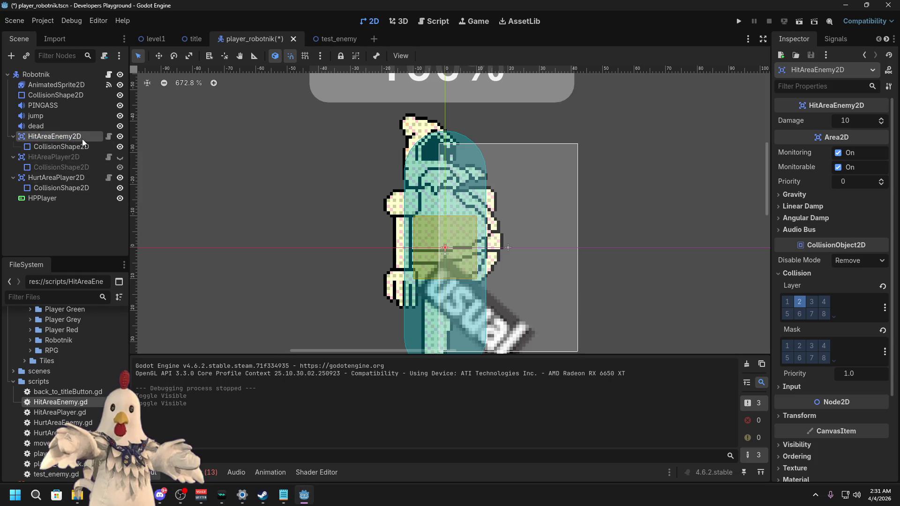
Step: Open HitAreaEnemy.gd in the script editor
right_click(67, 403)
click(64, 401)
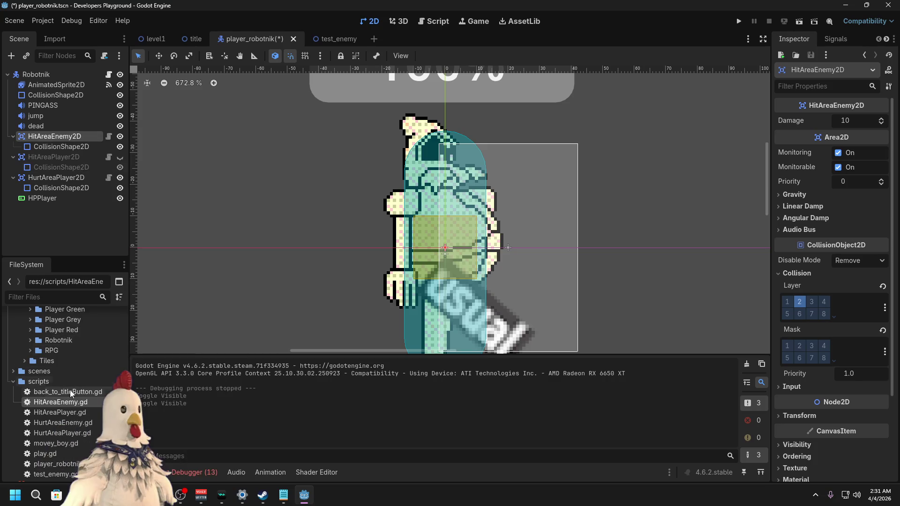
right_click(64, 401)
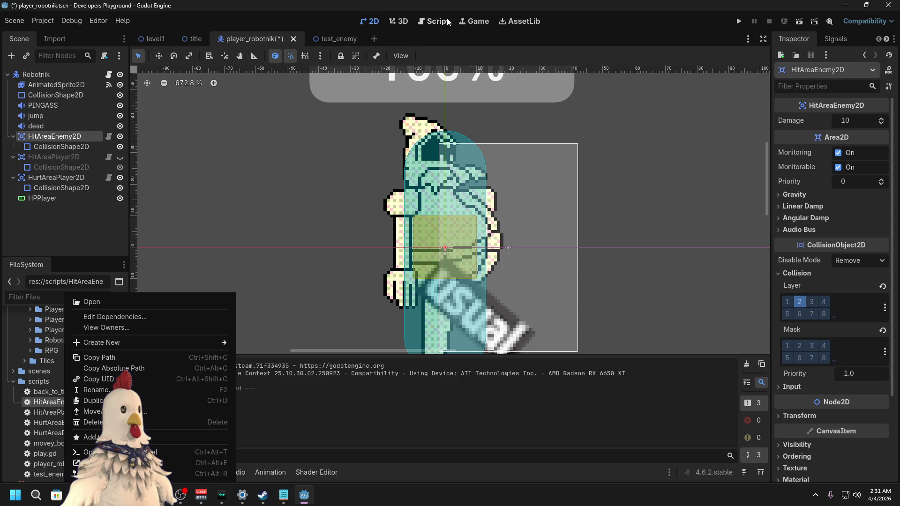
click(412, 42)
click(432, 23)
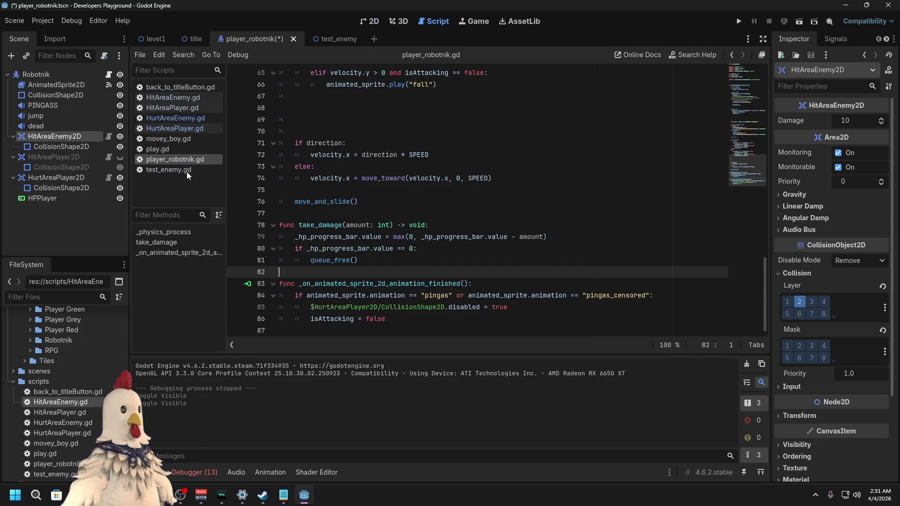
click(184, 118)
click(187, 97)
Step: Insert BINCH before 2D in line 1's class_name and save the script
click(379, 73)
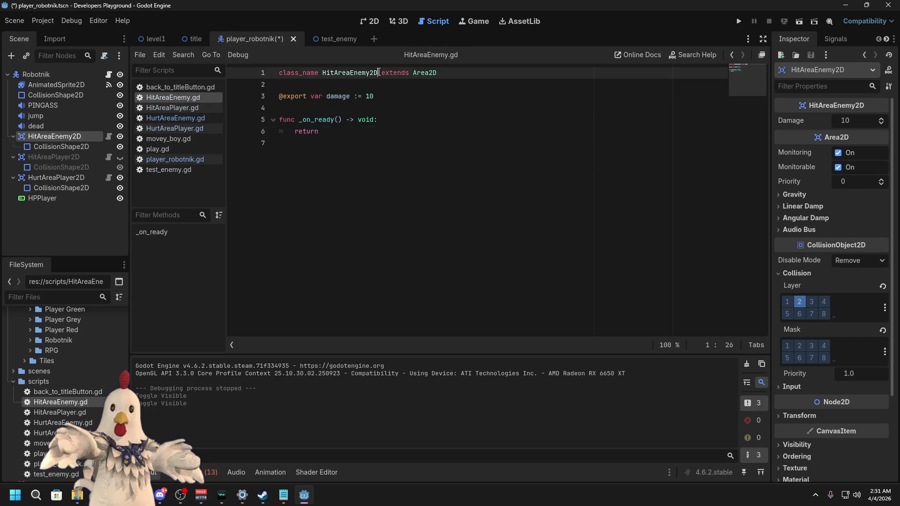
text(FI)
key(BackSpace)
key(BackSpace)
key(Left)
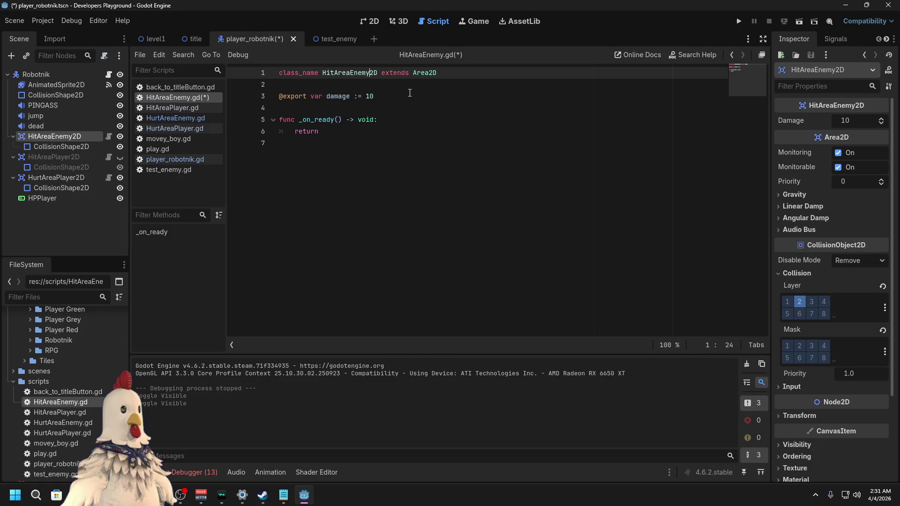
text(BINCH)
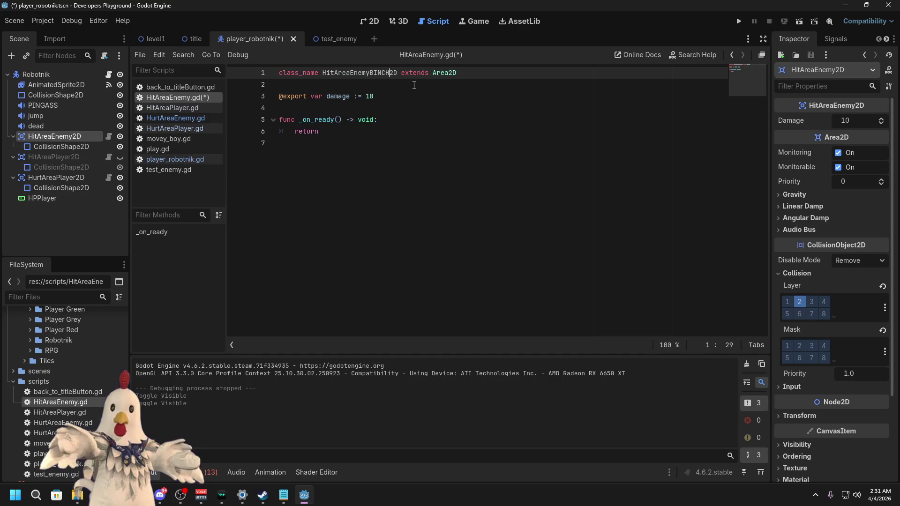
key(ctrl+s)
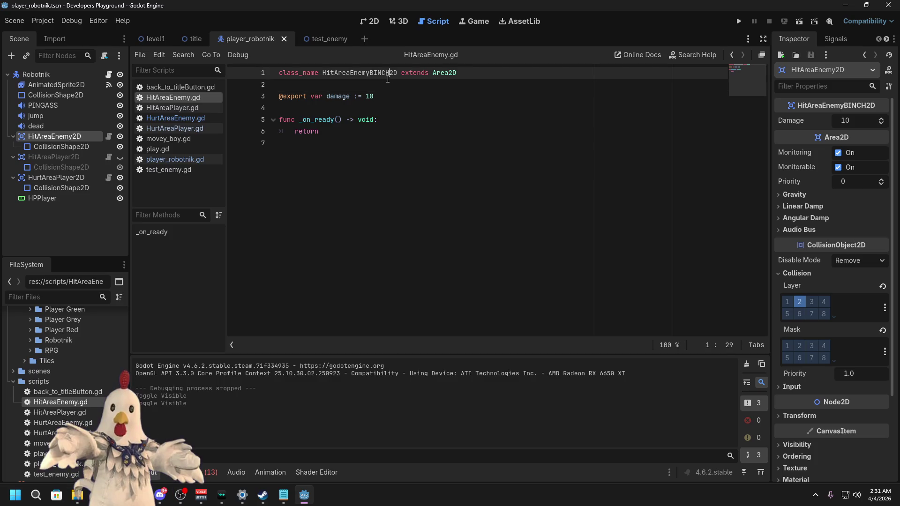
click(182, 109)
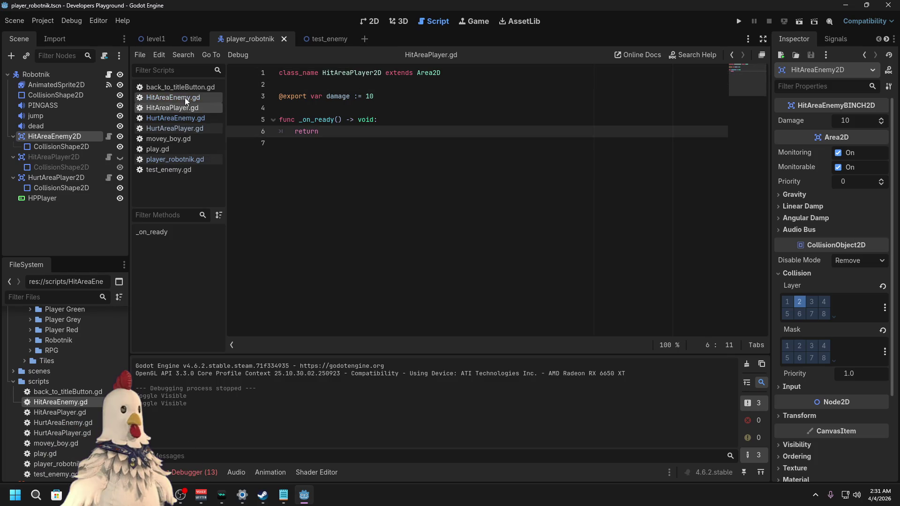
click(185, 98)
click(372, 24)
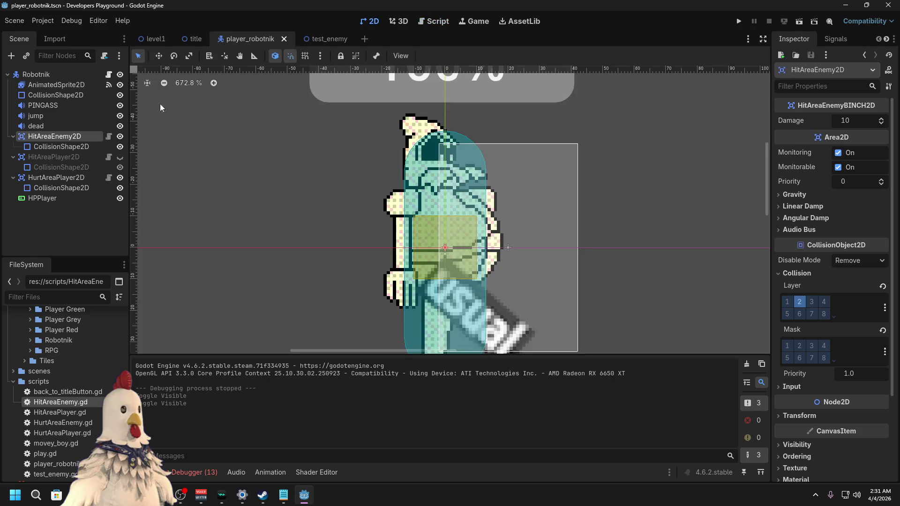
Step: Rename HitAreaEnemy.gd to the temporary name HitAreaPEnemy.gd
click(63, 187)
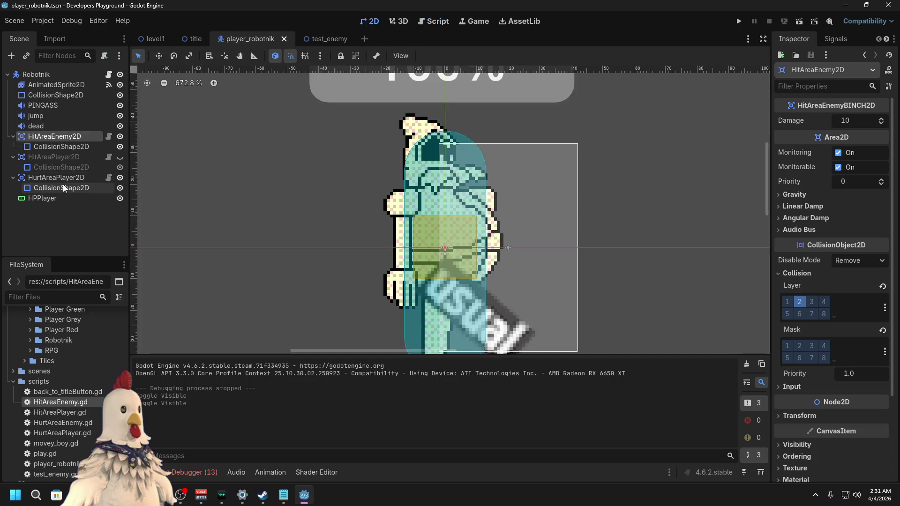
click(62, 139)
right_click(63, 138)
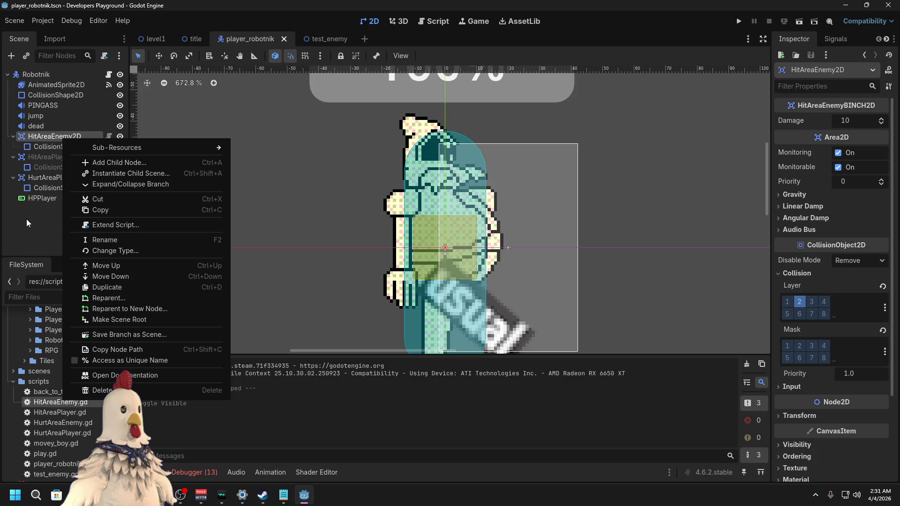
click(33, 229)
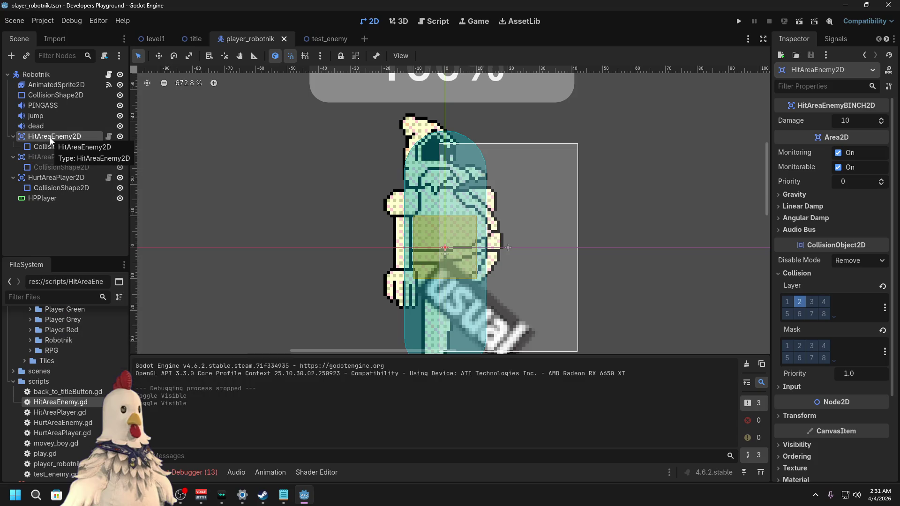
right_click(57, 403)
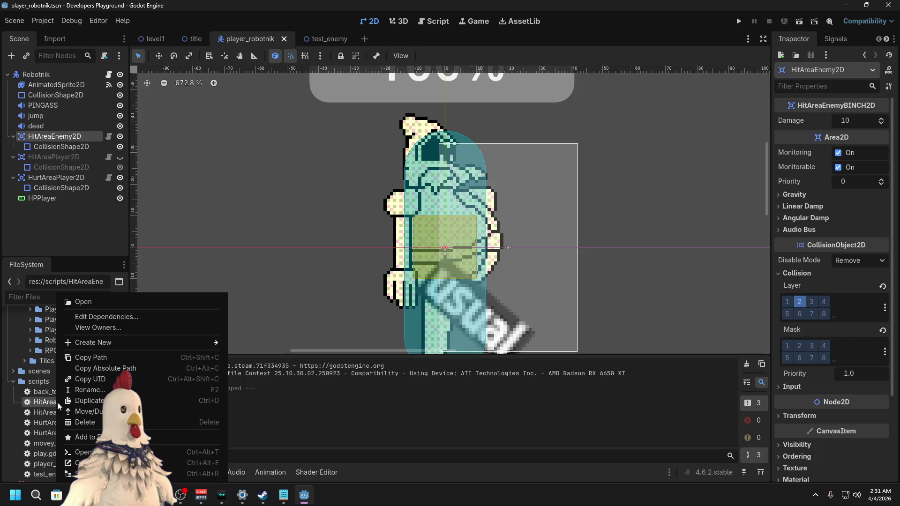
click(93, 389)
click(78, 403)
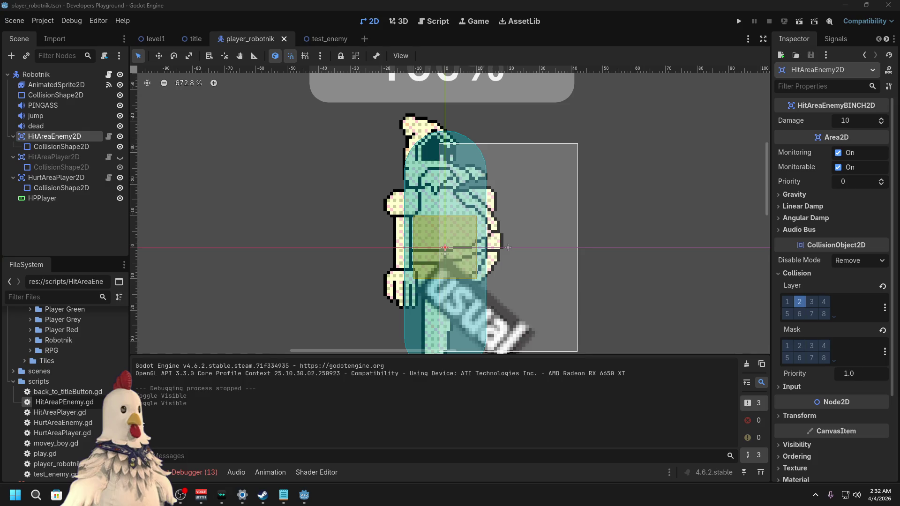
key(Return)
Step: Rename HitAreaPlayer.gd to HitAreaEnemy.gd
click(69, 413)
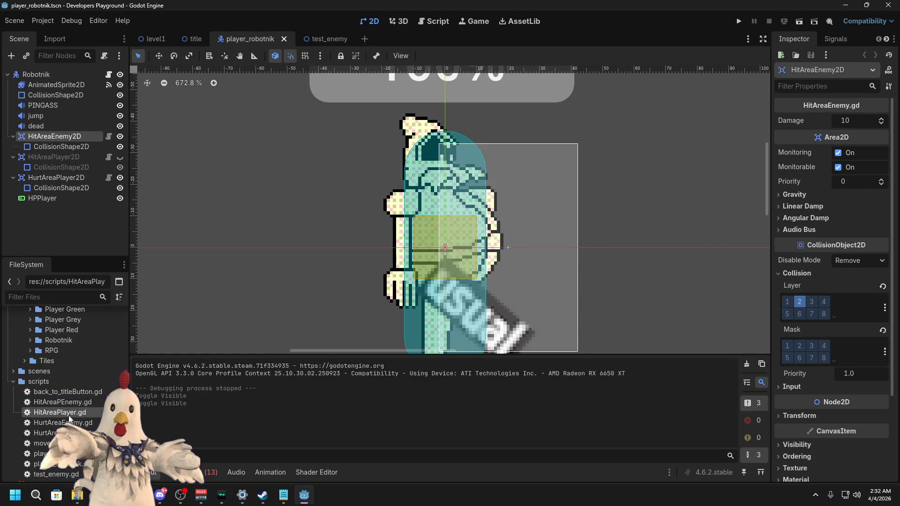
right_click(69, 414)
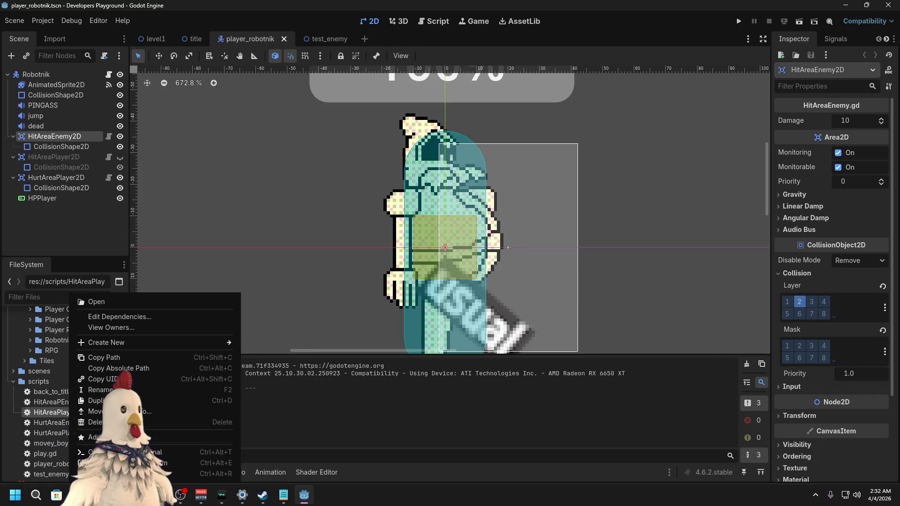
click(101, 389)
text(HitAreaEnemy.gd)
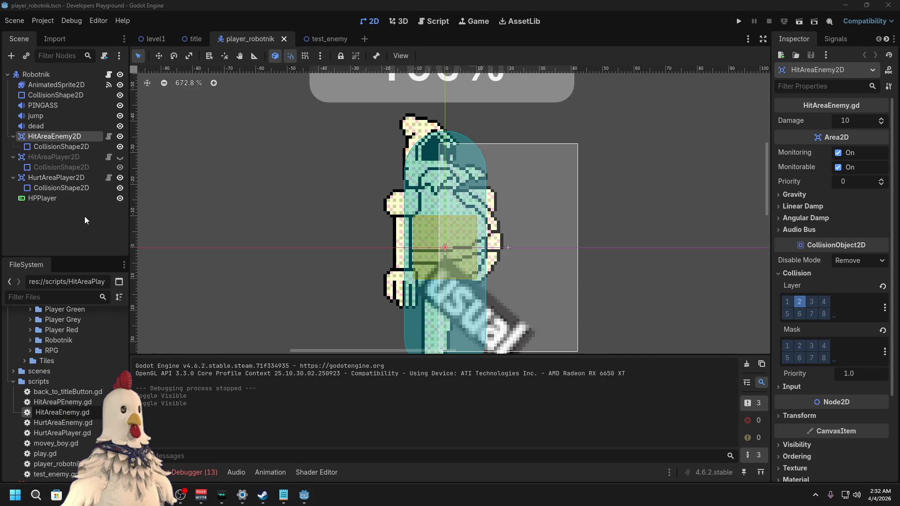
key(Return)
Step: Rename HitAreaPEnemy.gd to HitAreaPlayer.gd, completing the swap, and bring up the script editor
right_click(65, 412)
click(96, 390)
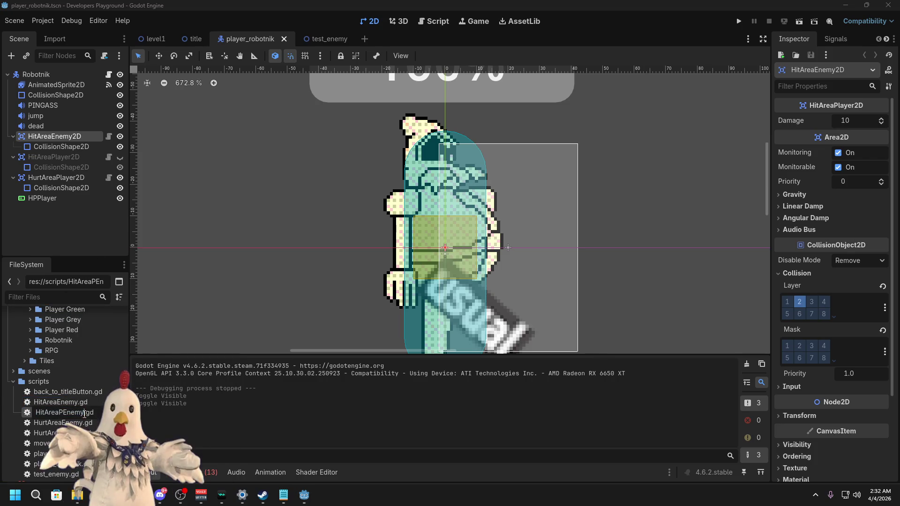
key(BackSpace)
key(BackSpace)
key(BackSpace)
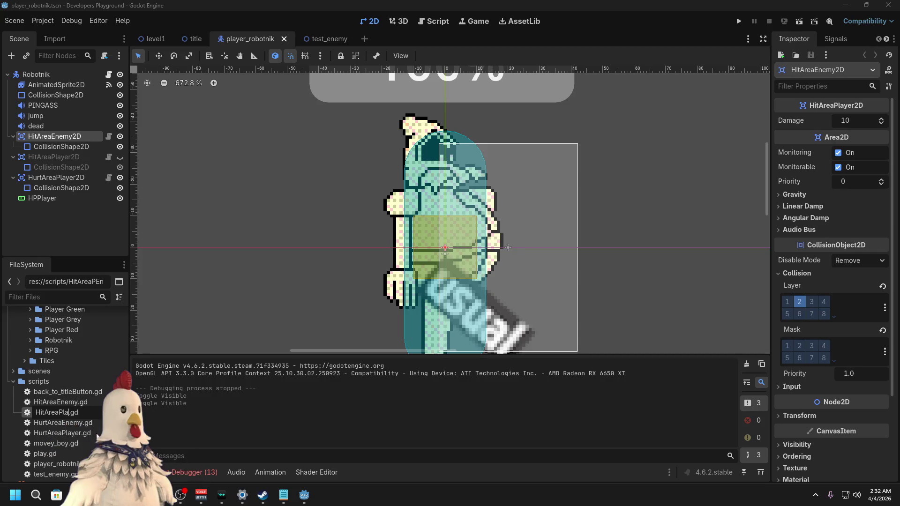
text(yer)
key(Return)
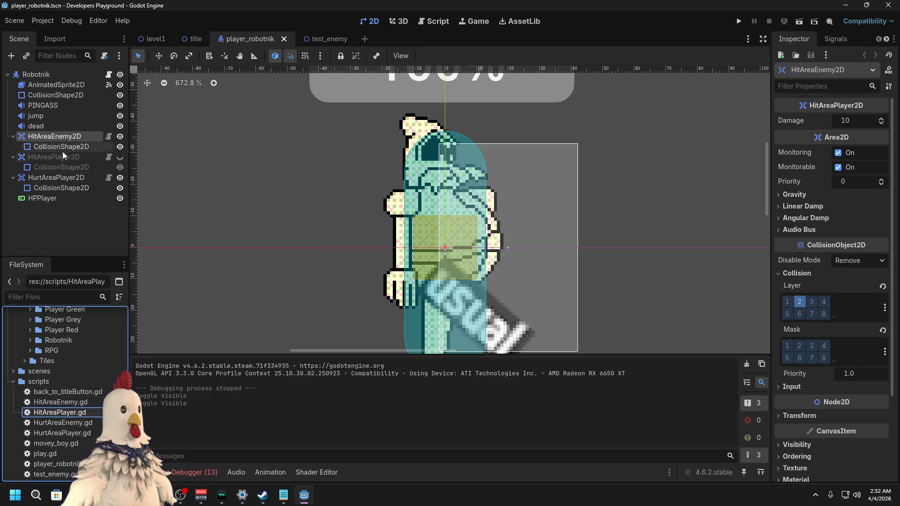
right_click(64, 139)
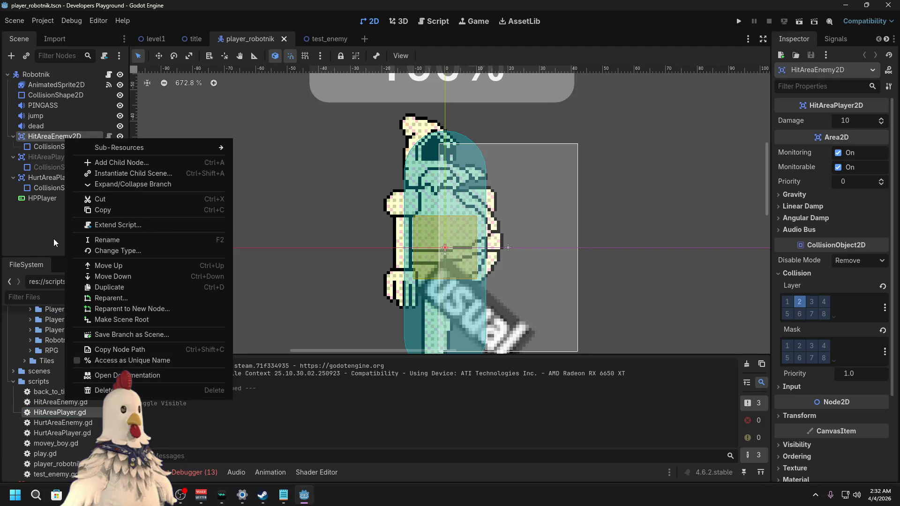
click(50, 235)
click(436, 22)
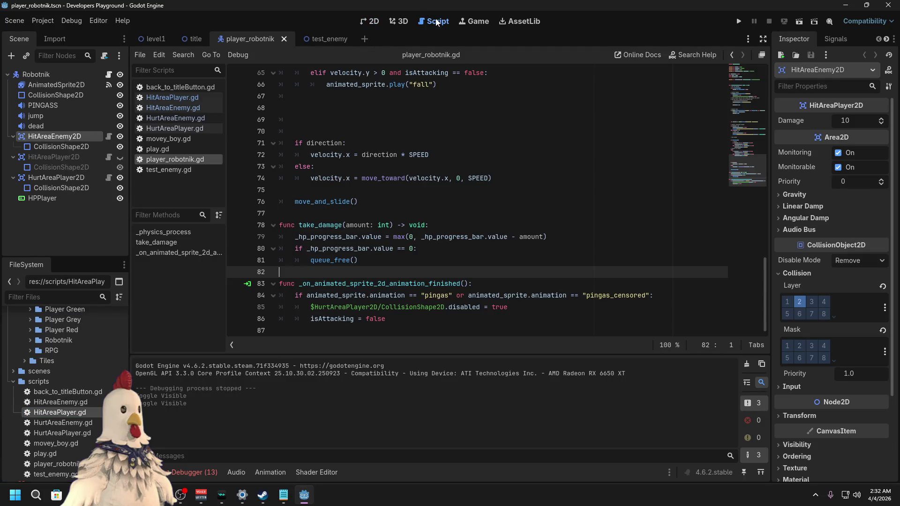
Step: Fix the class names: HitAreaPlayer2D in HitAreaPlayer.gd and HitAreaEnemy2D in HitAreaEnemy.gd
click(175, 108)
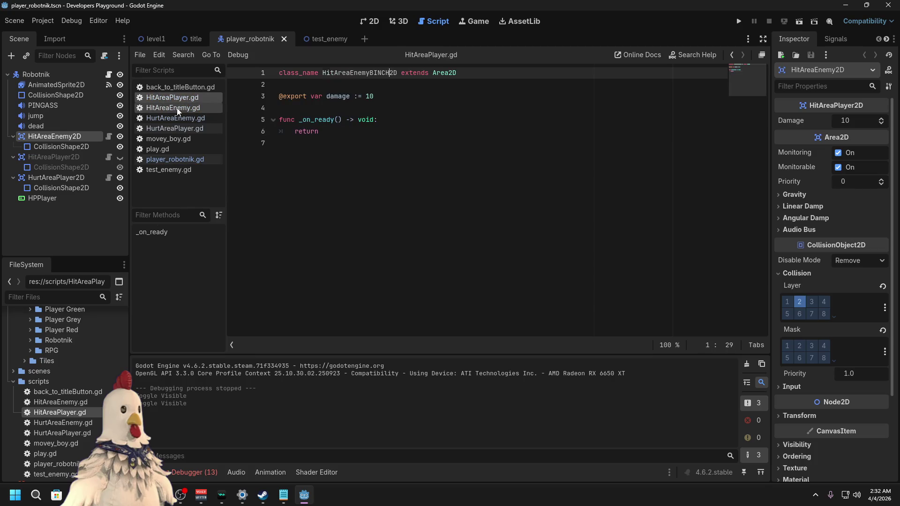
click(183, 97)
click(182, 109)
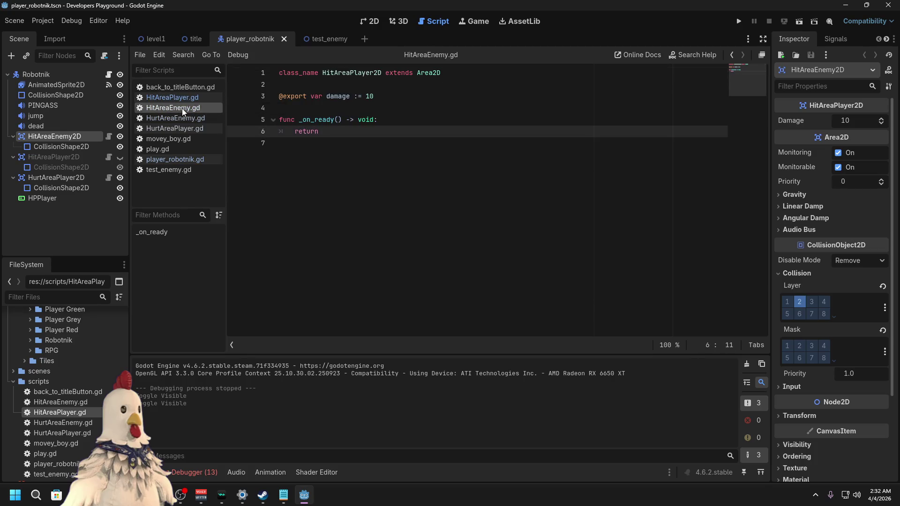
click(376, 73)
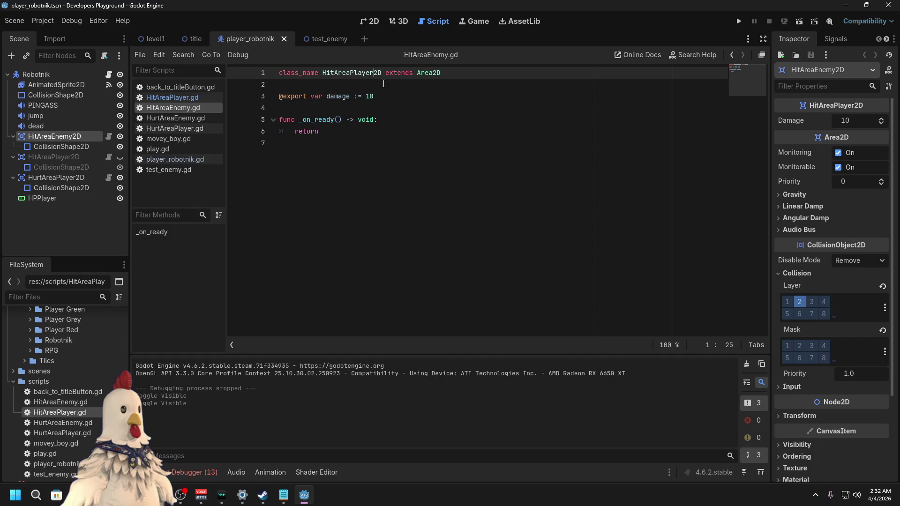
text(BUNCH)
click(194, 99)
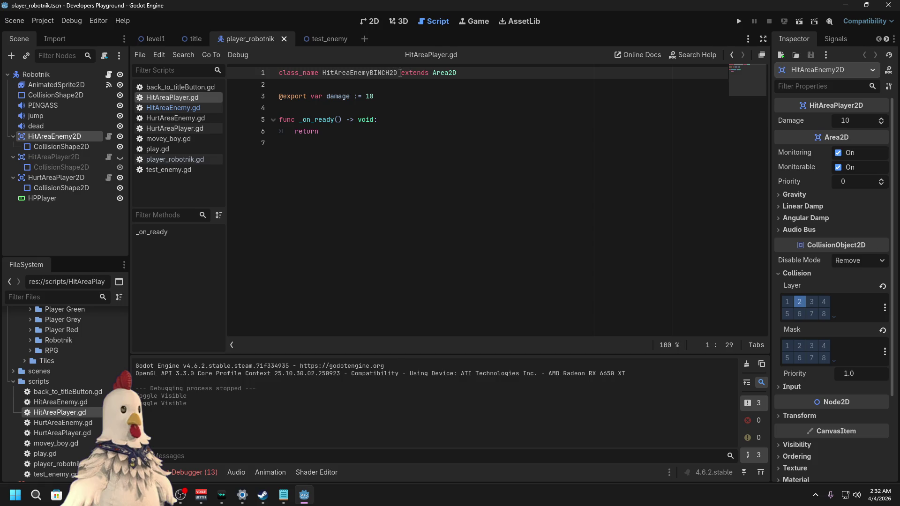
drag(391, 73, 366, 73)
text(Player)
key(ctrl+s)
click(177, 108)
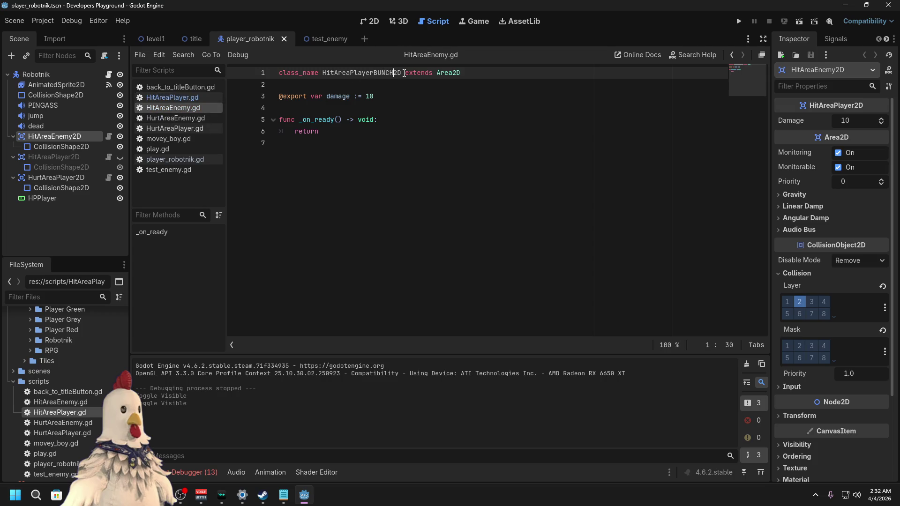
drag(393, 74, 355, 73)
text(Enemy)
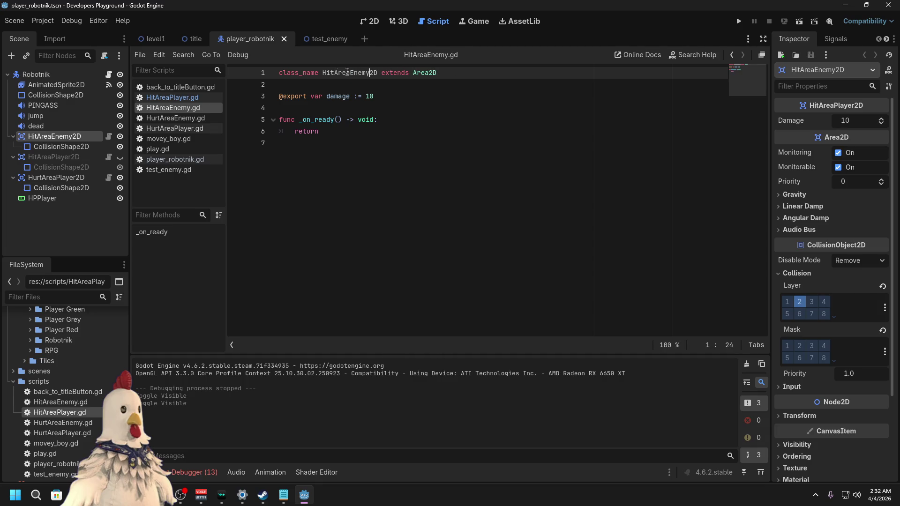
Step: Type hit_area as HitAreaPlayer2D in HurtAreaEnemy.gd and as HitAreaEnemy2D in HurtAreaPlayer.gd
click(188, 118)
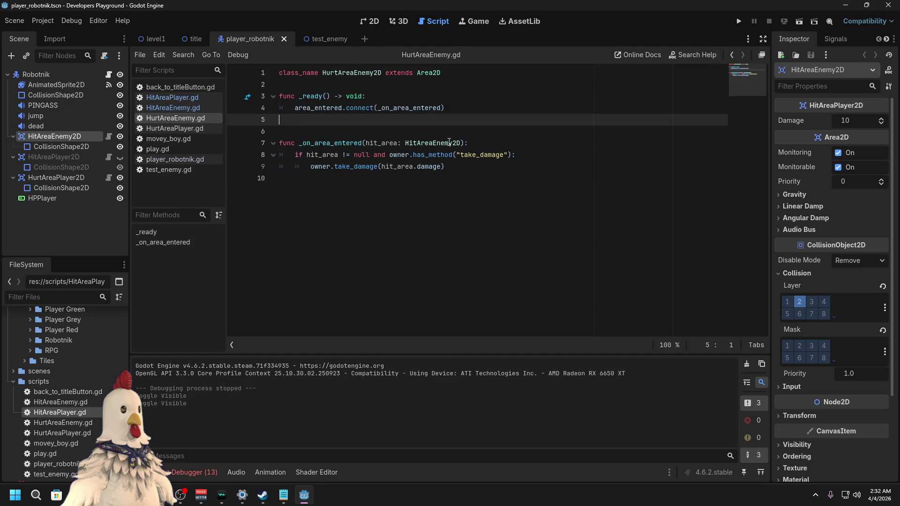
drag(452, 143, 432, 144)
text(Player)
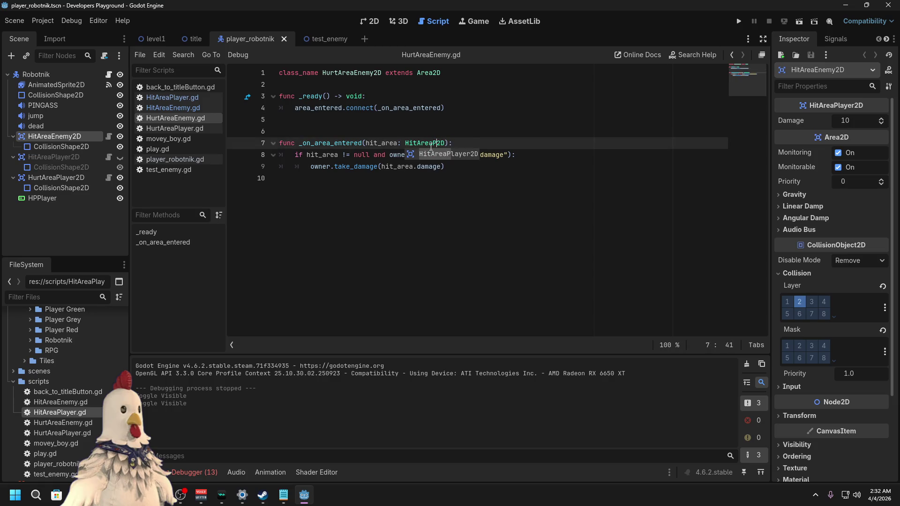
click(189, 129)
drag(457, 143, 433, 143)
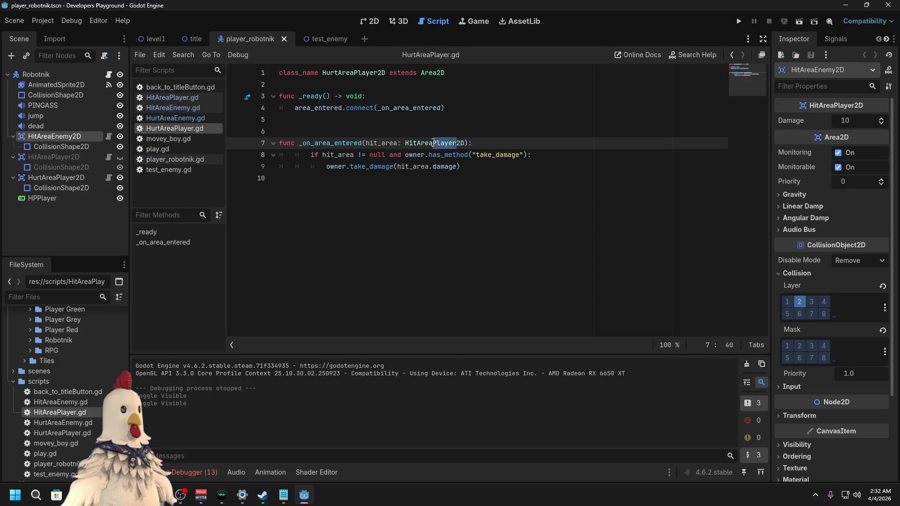
text(En)
text(emy)
text(my)
key(ctrl+a)
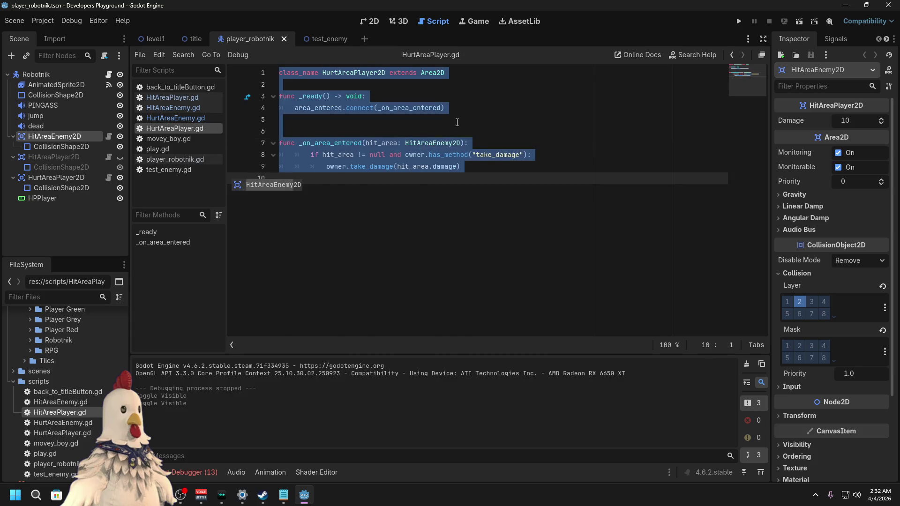
click(457, 122)
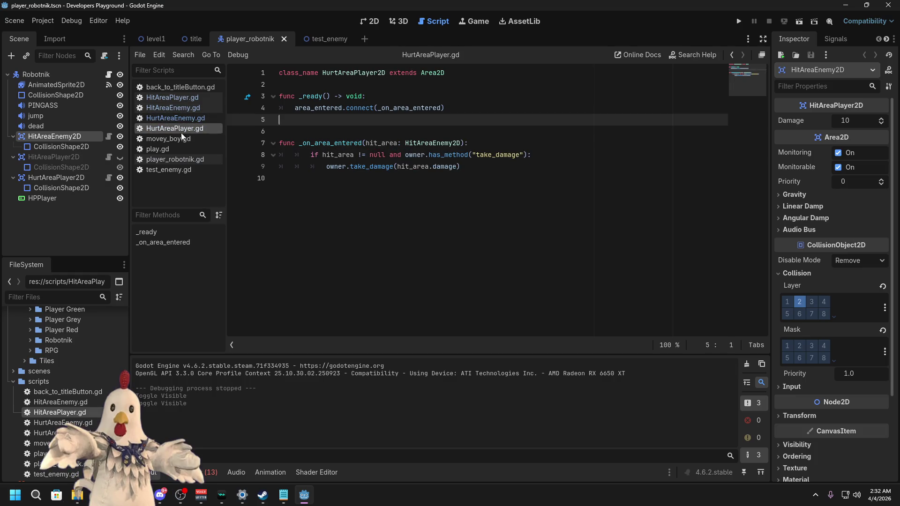
click(178, 171)
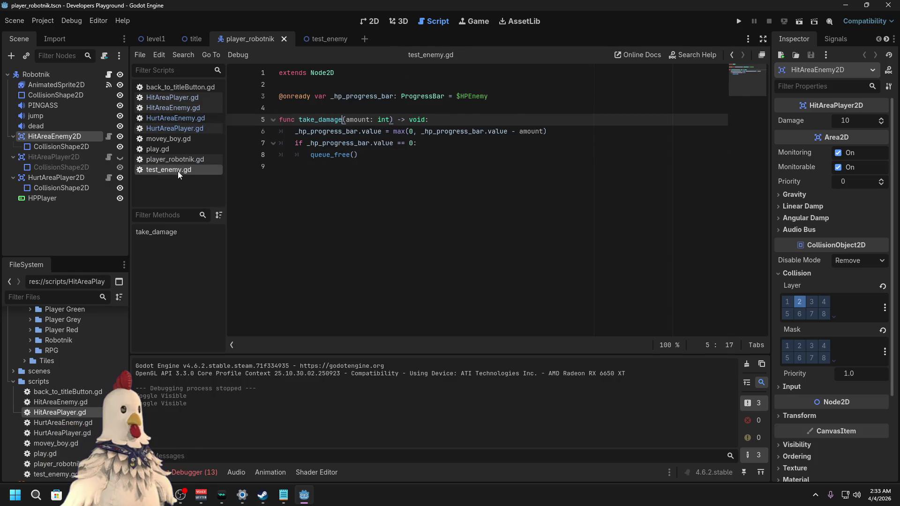
Step: Run level1, check that the player's health holds at 100%, then stop and return to player_robotnik
click(153, 37)
click(803, 23)
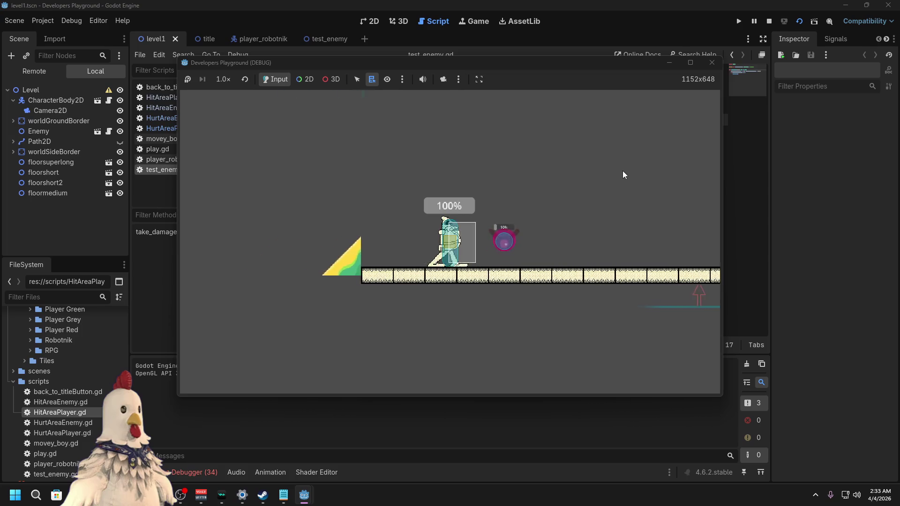
click(713, 63)
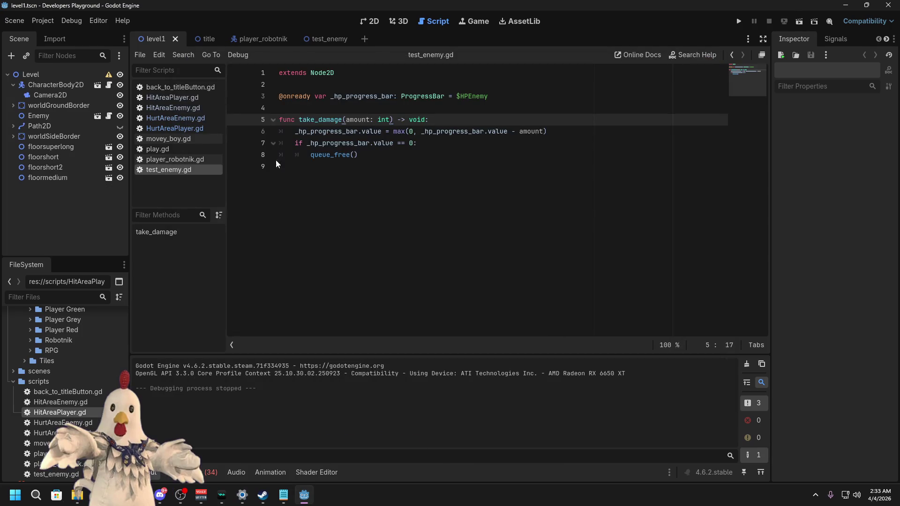
click(258, 39)
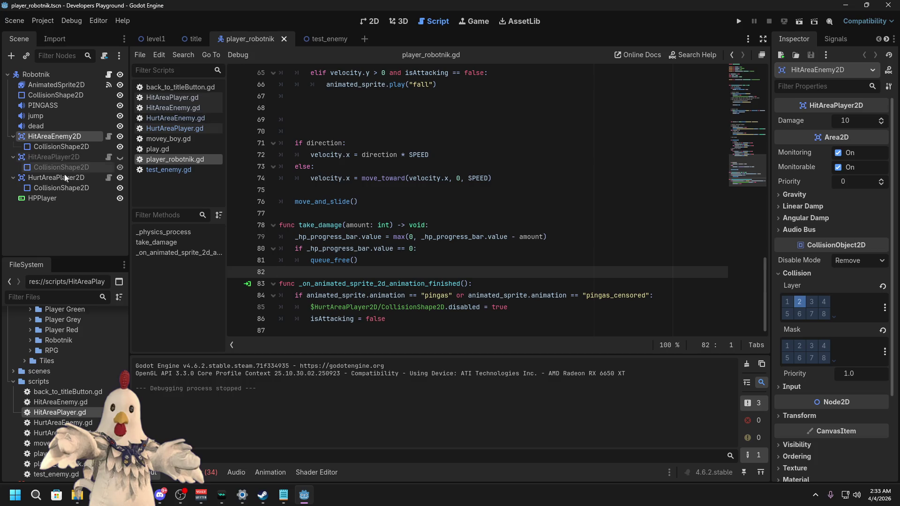
Step: Delete the old HitAreaEnemy2D, HitAreaPlayer2D and HurtAreaPlayer2D nodes from the player scene
click(367, 24)
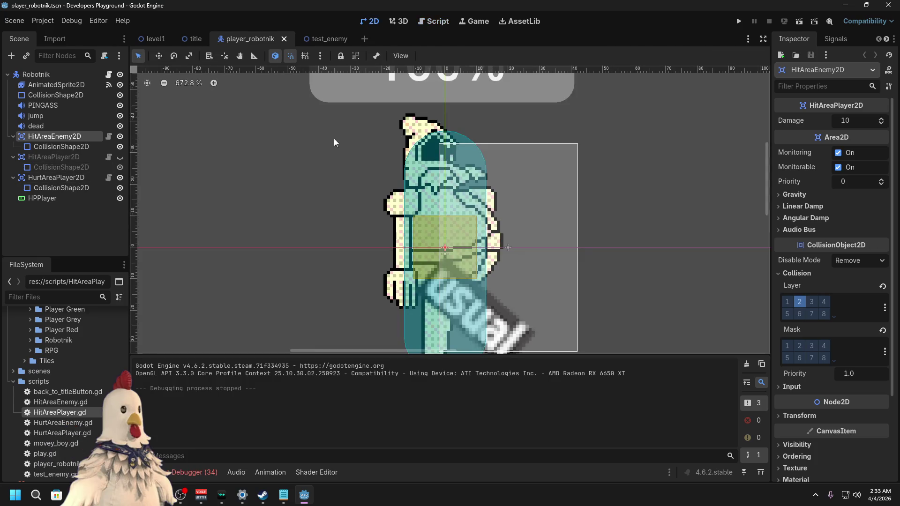
click(62, 180)
click(122, 180)
click(122, 180)
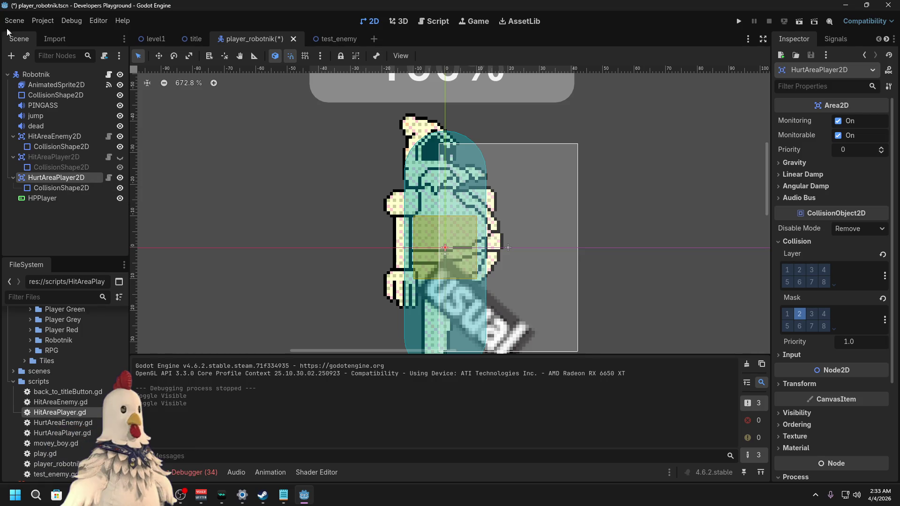
click(74, 138)
right_click(63, 139)
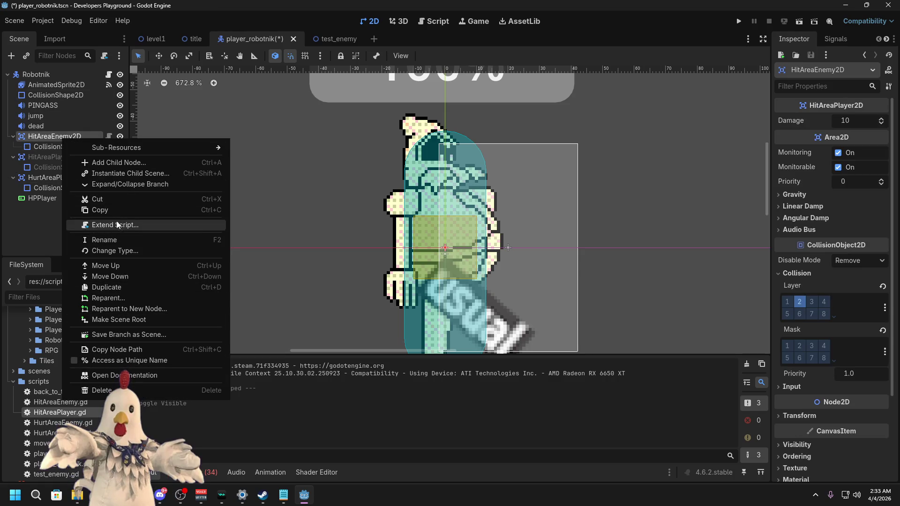
click(52, 147)
key(Delete)
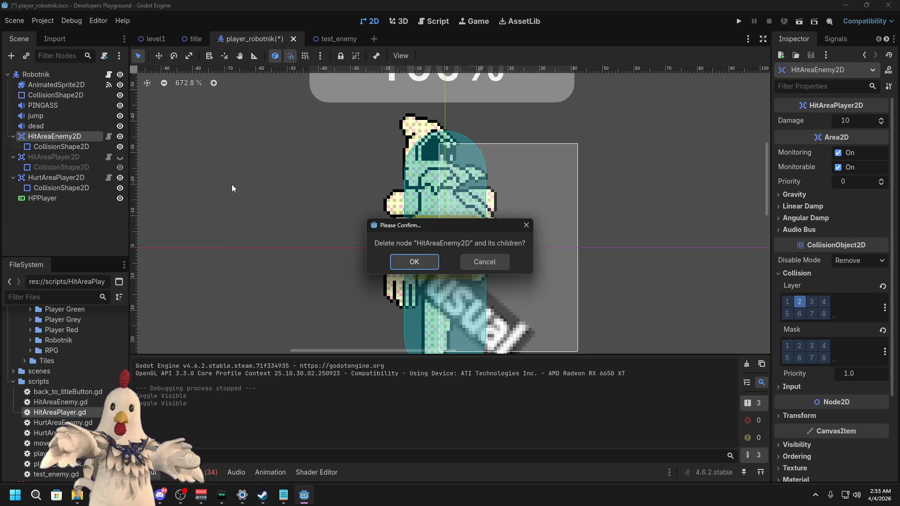
click(420, 260)
key(Delete)
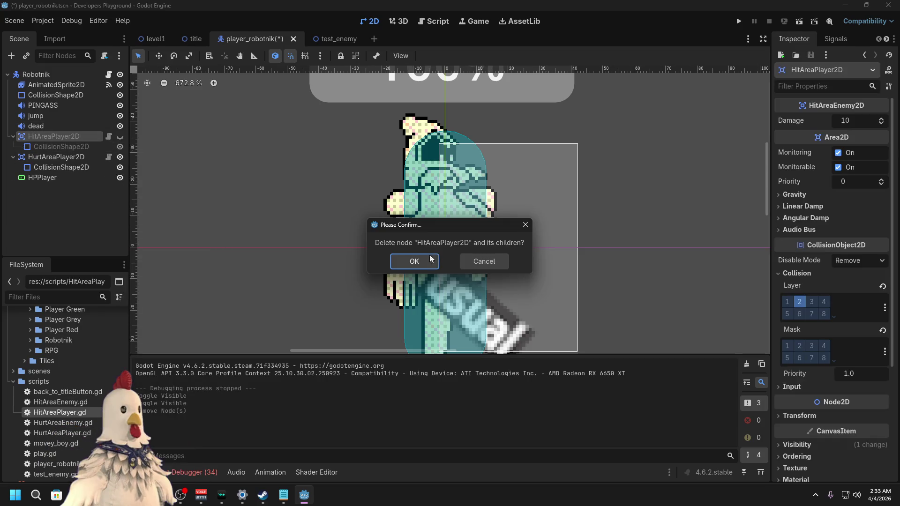
click(434, 259)
click(57, 138)
key(Delete)
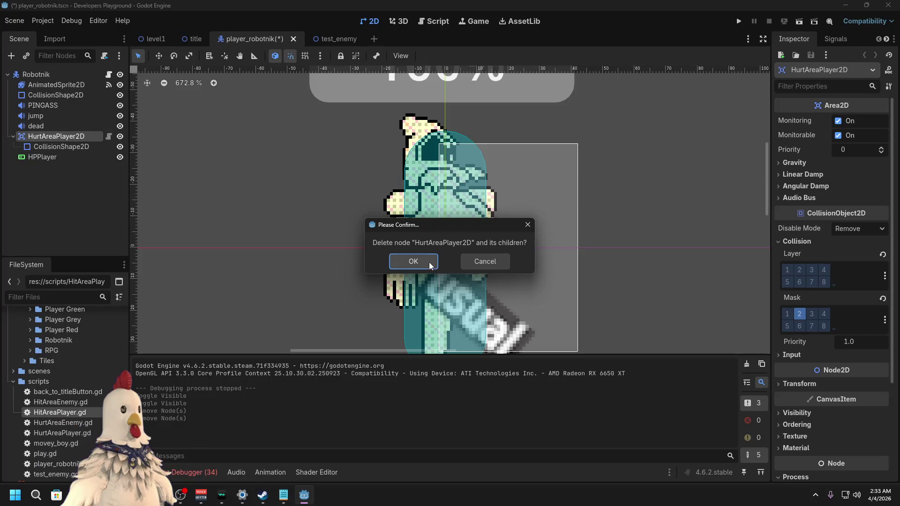
click(429, 263)
Step: Add a HitAreaPlayer2D child under Robotnik and move it above HPPlayer
right_click(49, 173)
click(108, 185)
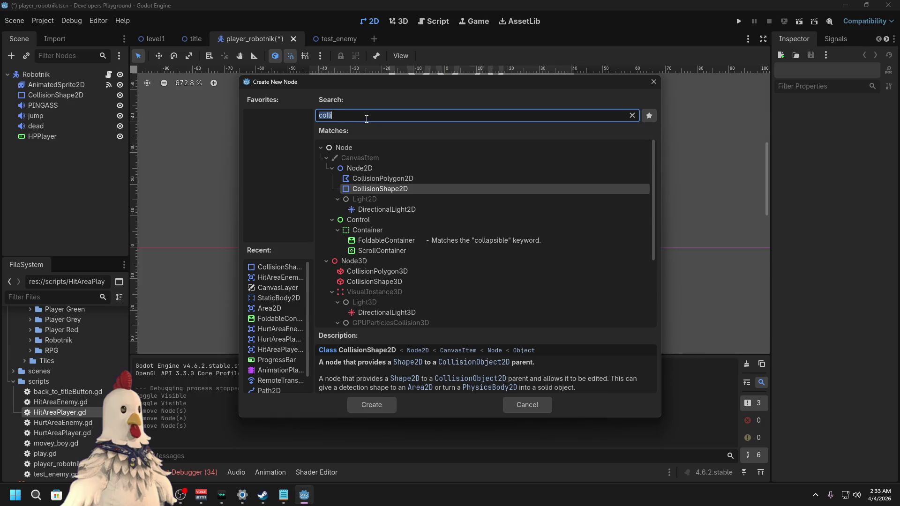
text(area)
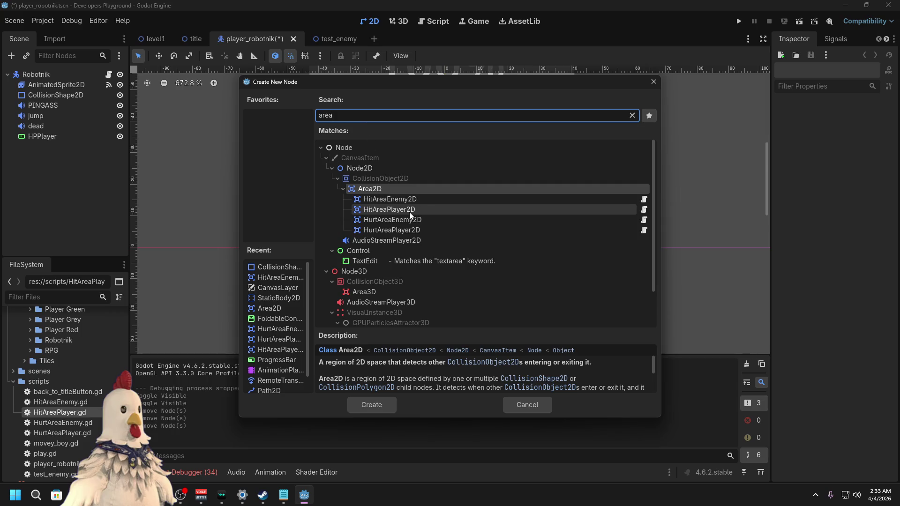
double_click(391, 209)
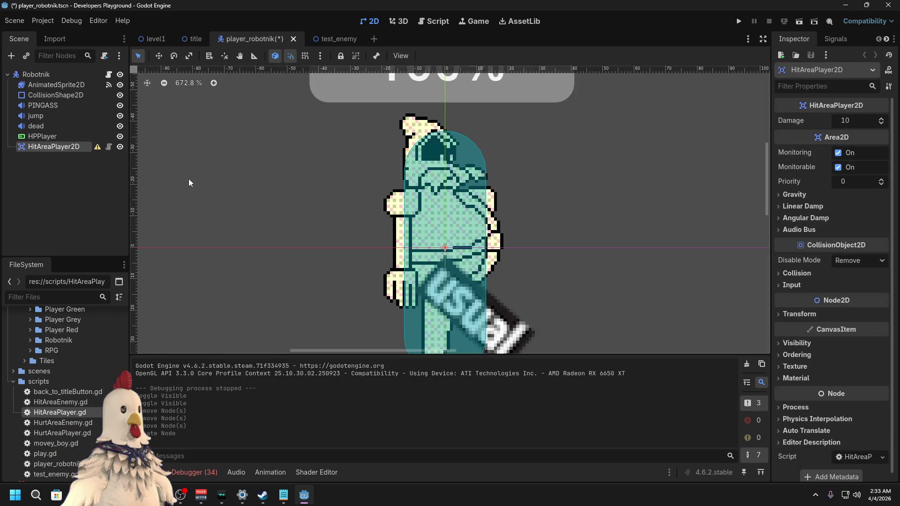
drag(53, 149, 53, 133)
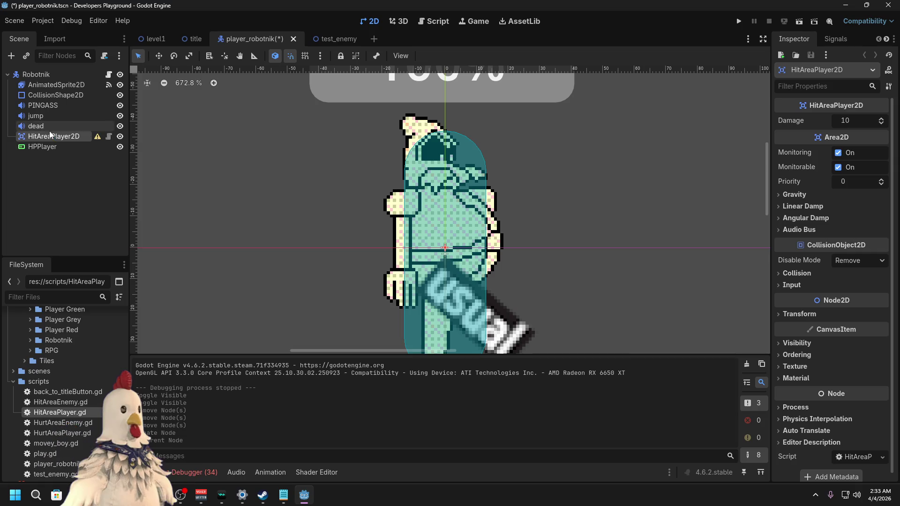
key(F2)
right_click(45, 137)
key(Escape)
Step: Add a HurtAreaPlayer2D node as a sibling of HitAreaPlayer2D
right_click(58, 133)
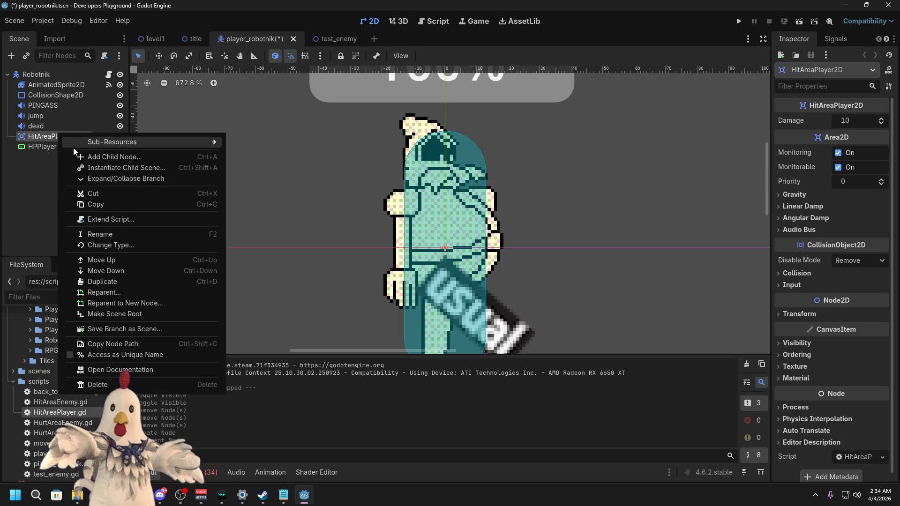
click(103, 160)
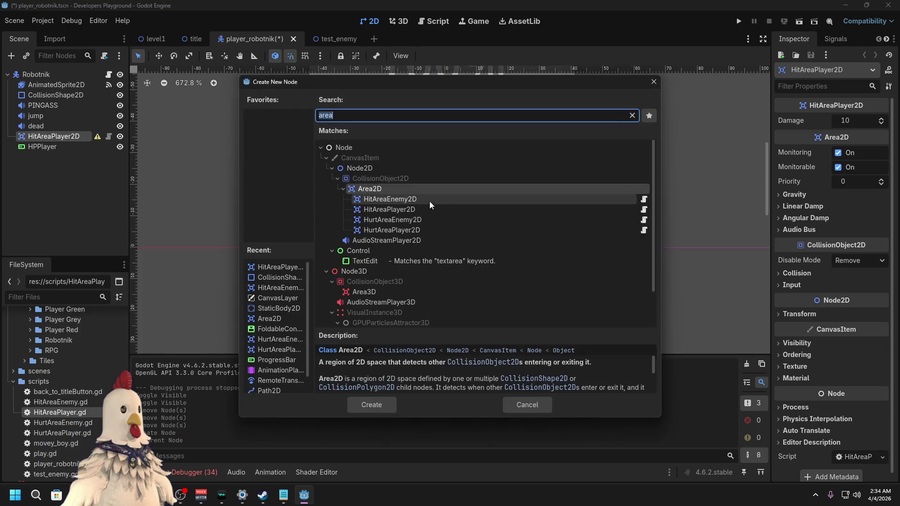
double_click(389, 232)
mouse_move(54, 150)
mouse_down()
mouse_move(59, 131)
mouse_move(54, 151)
mouse_up()
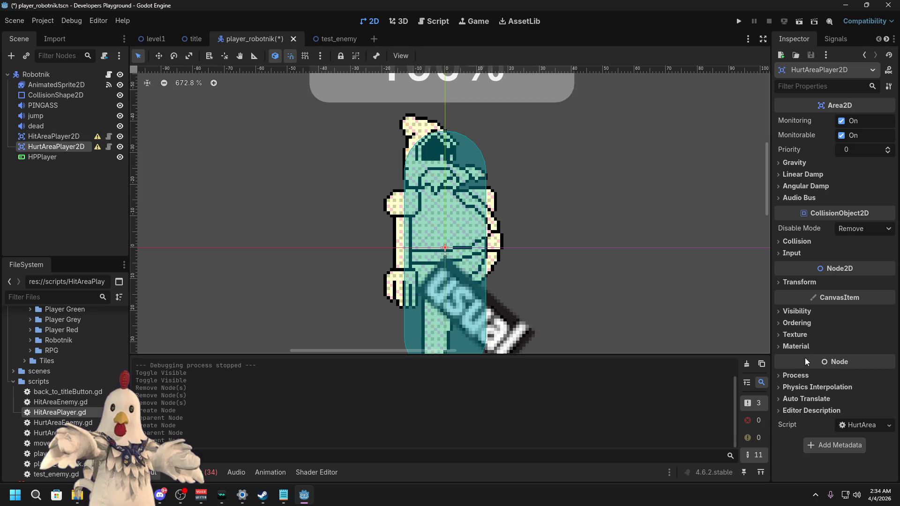
Step: Set HurtAreaPlayer2D's Process Mode to Disabled
click(804, 375)
click(862, 388)
click(849, 448)
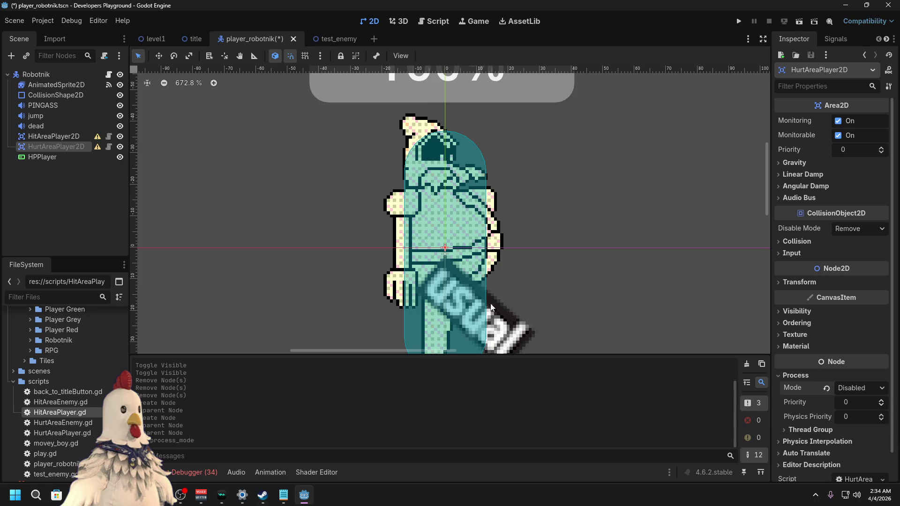
click(54, 138)
Step: Add a CollisionShape2D with a new CircleShape2D under HitAreaPlayer2D, placed at (38, 0)
right_click(54, 138)
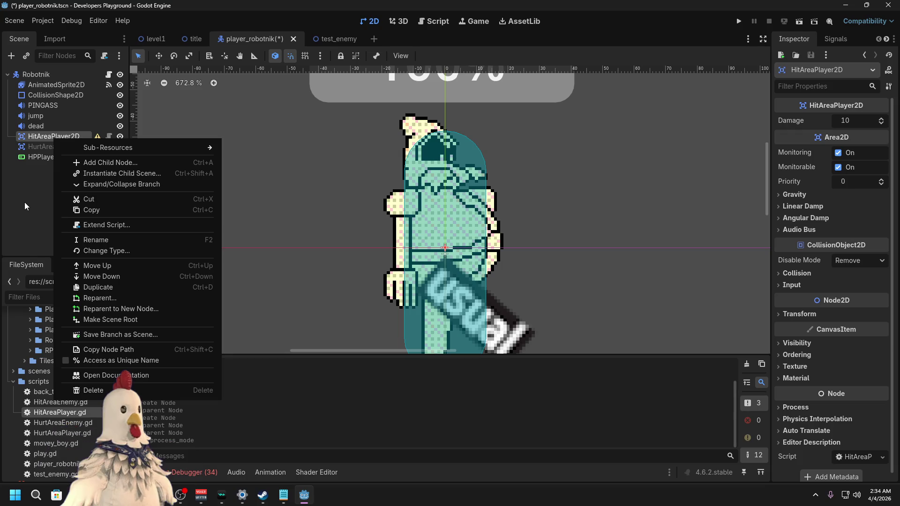
click(108, 162)
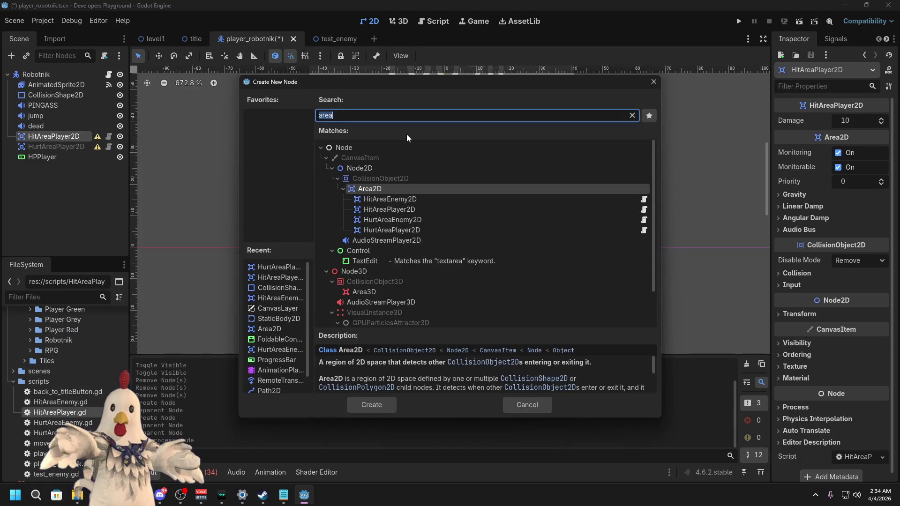
text(colli)
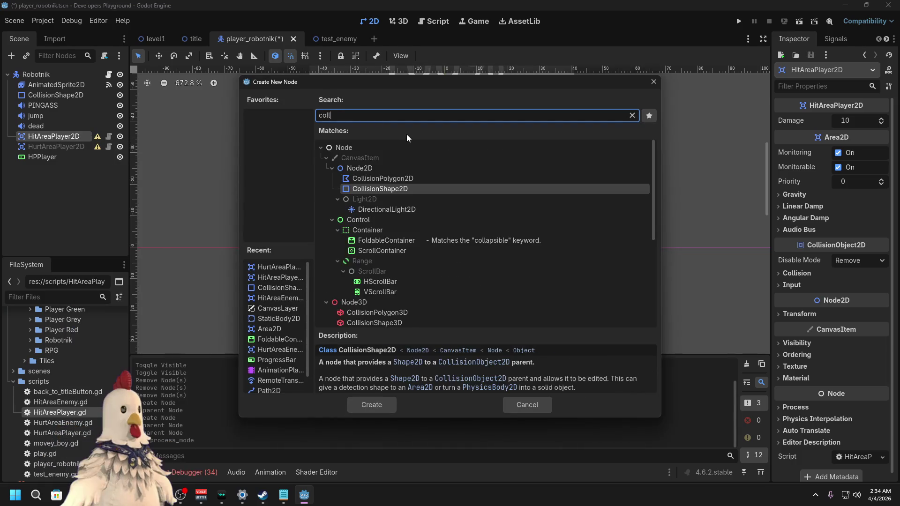
double_click(407, 188)
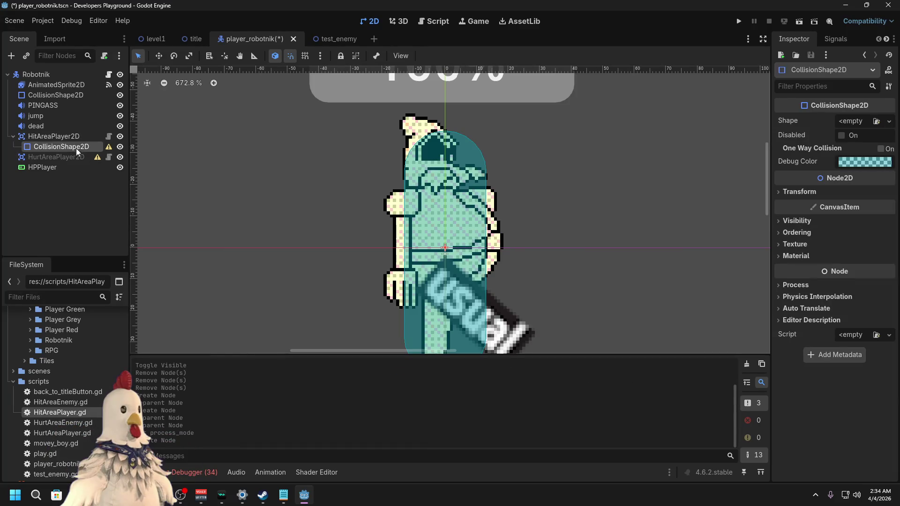
click(859, 123)
click(823, 178)
drag(430, 242, 550, 242)
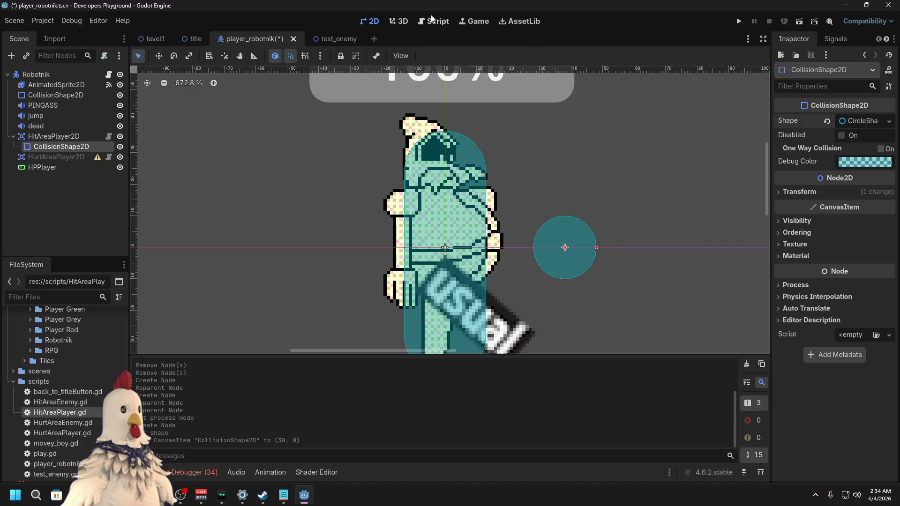
click(444, 28)
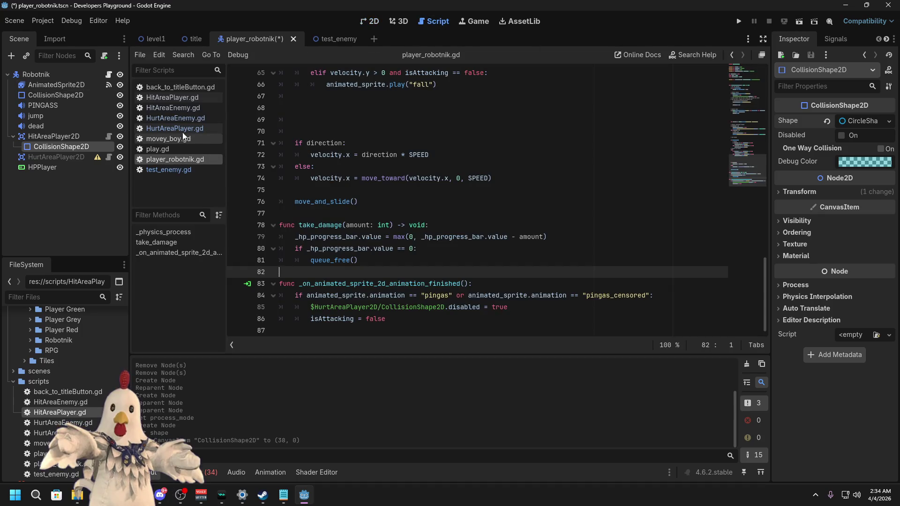
Step: Test-run the game and the level1 scene
click(801, 21)
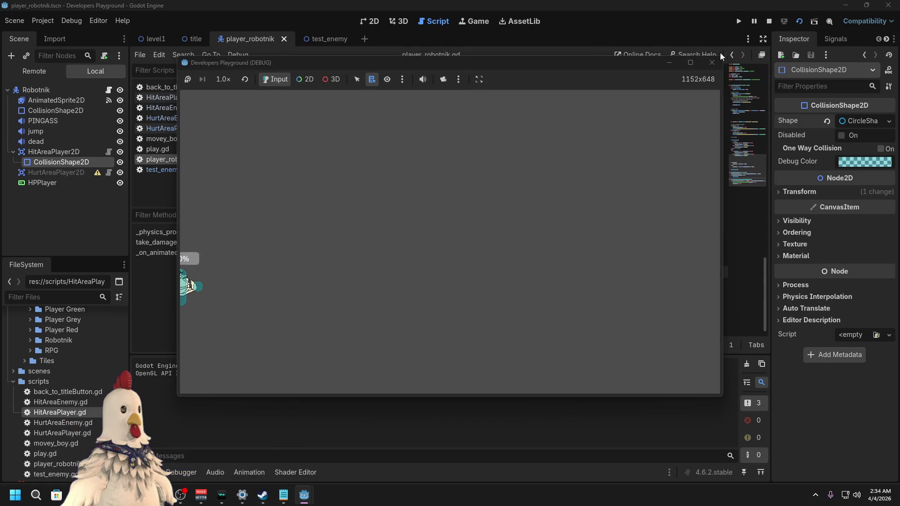
click(713, 62)
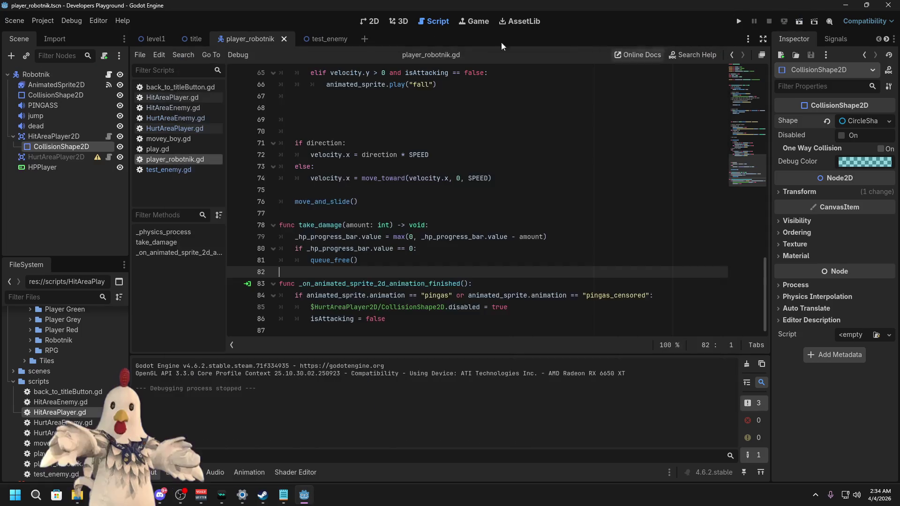
click(159, 40)
click(798, 21)
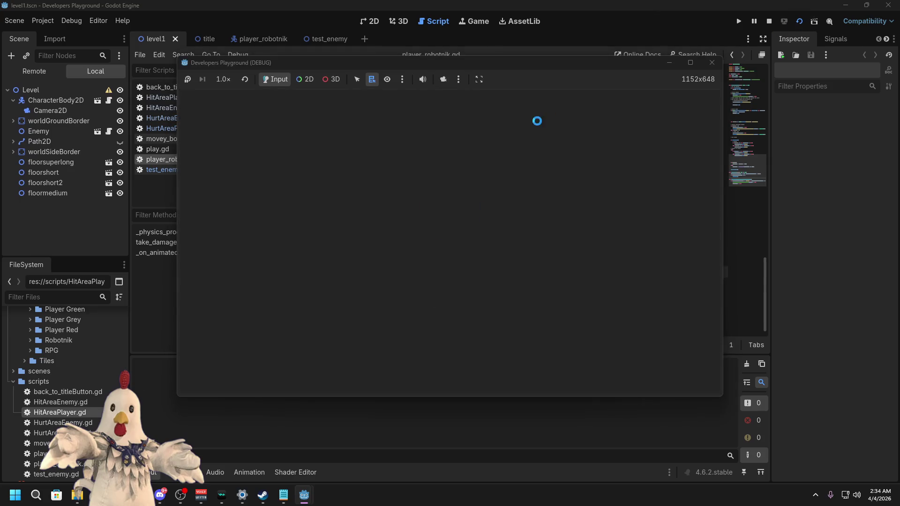
key(Right)
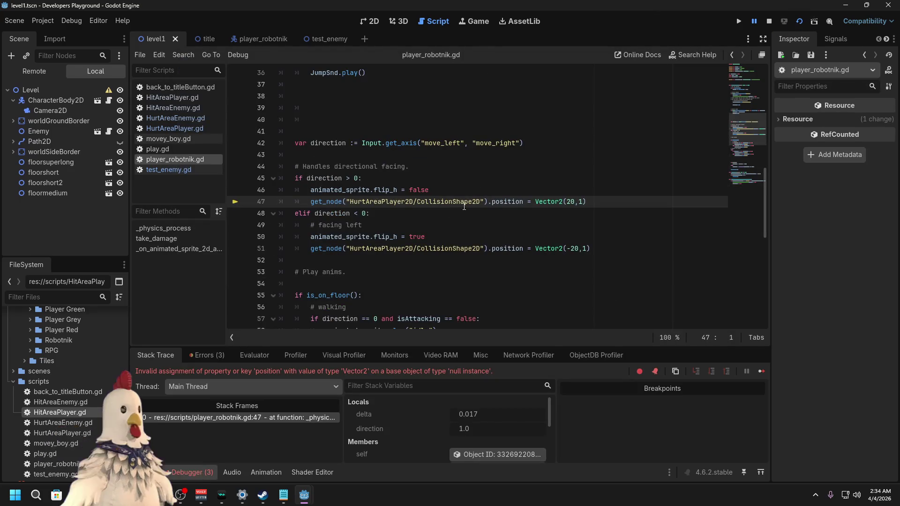
Step: Comment out the facing-direction block on lines 45–51 of player_robotnik.gd
click(260, 37)
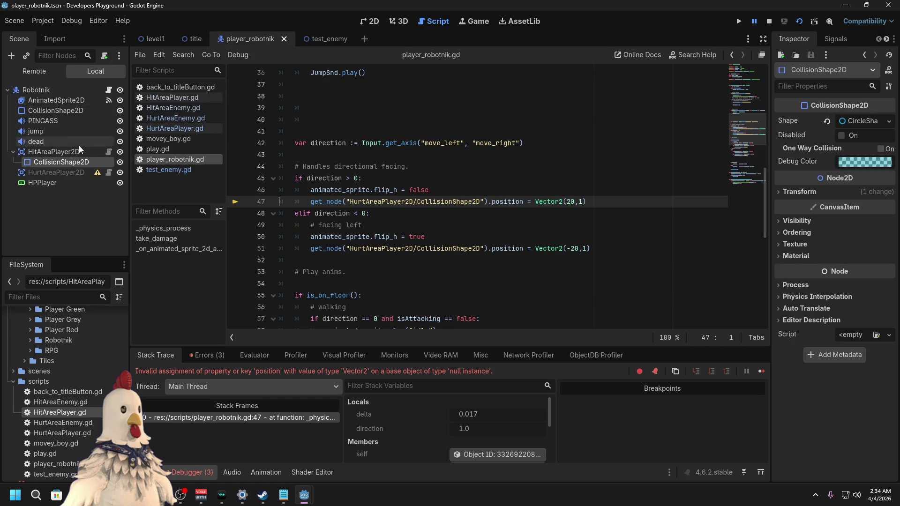
click(64, 154)
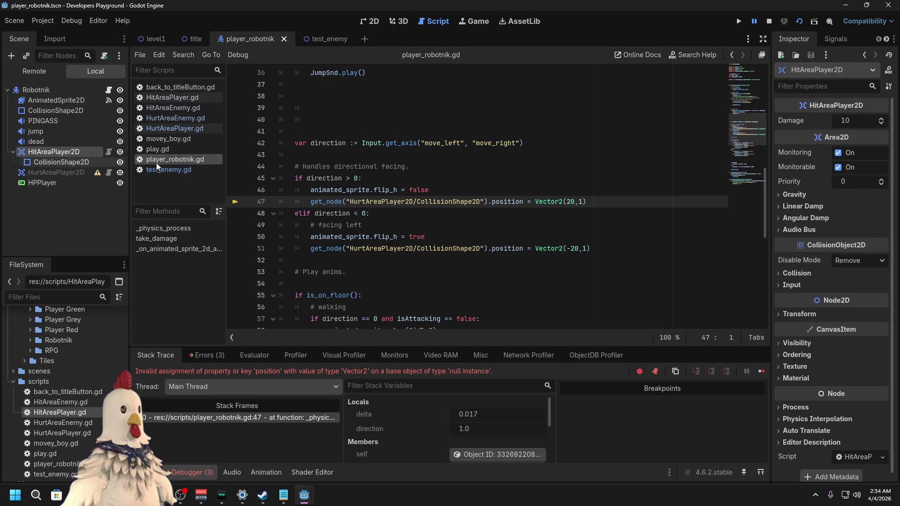
drag(481, 203, 350, 203)
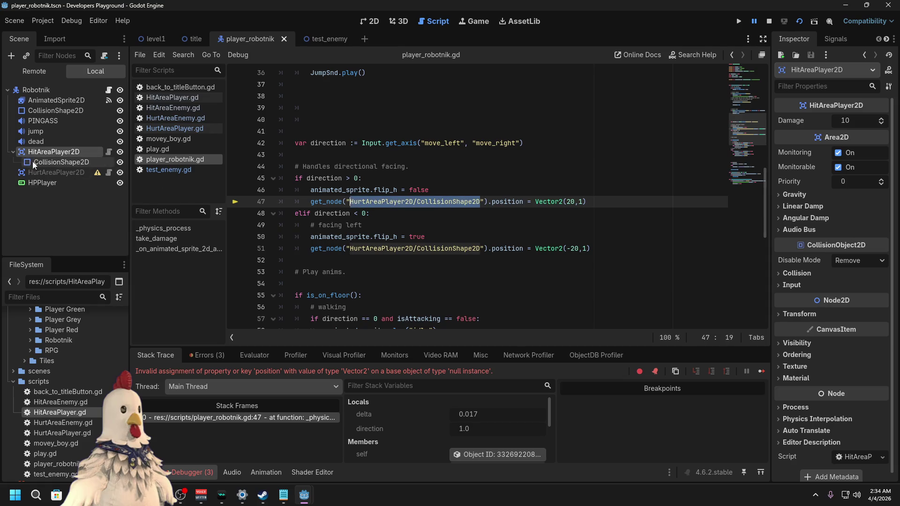
click(409, 262)
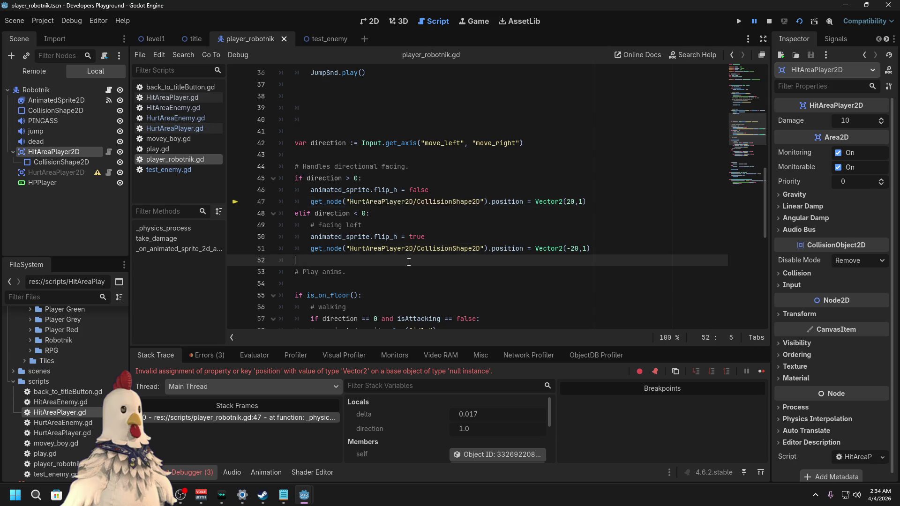
mouse_move(607, 250)
mouse_down()
mouse_move(310, 225)
mouse_move(276, 183)
mouse_up()
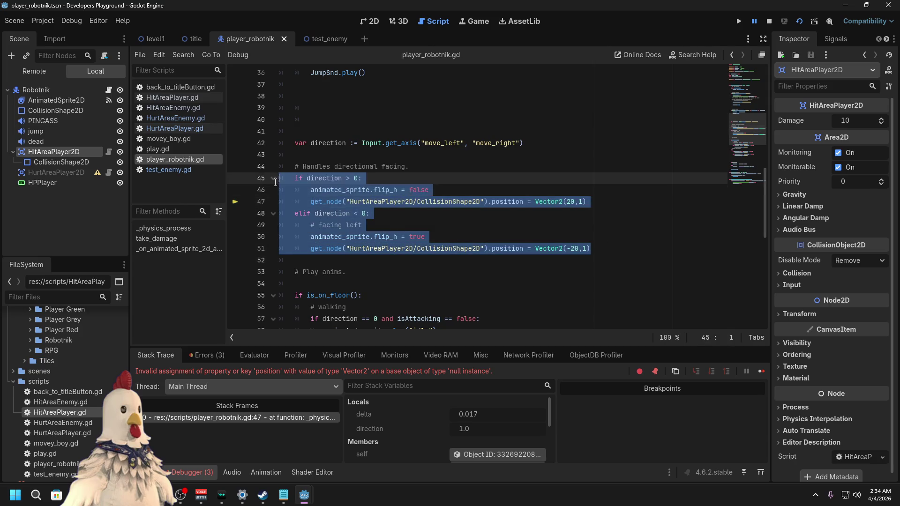
right_click(297, 180)
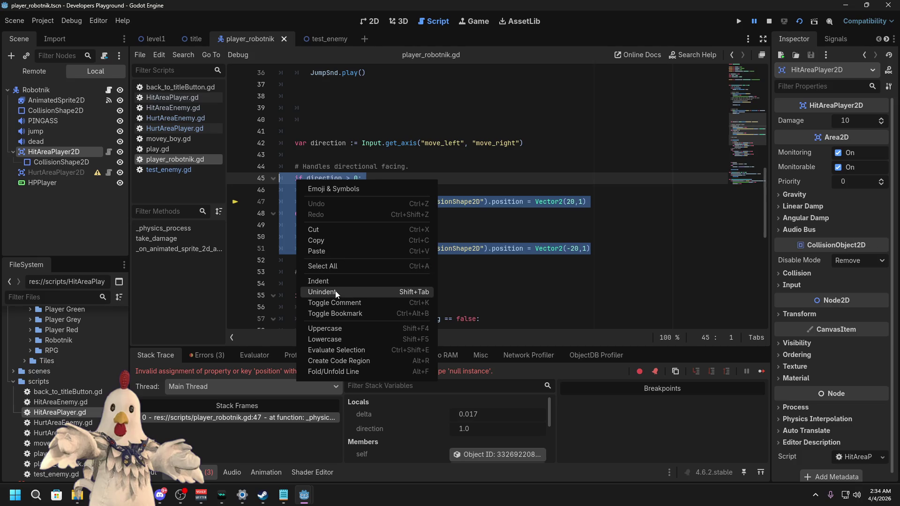
click(346, 303)
Step: Comment out line 85, which disables the HurtAreaPlayer2D collision shape
scroll(494, 259, down, 10)
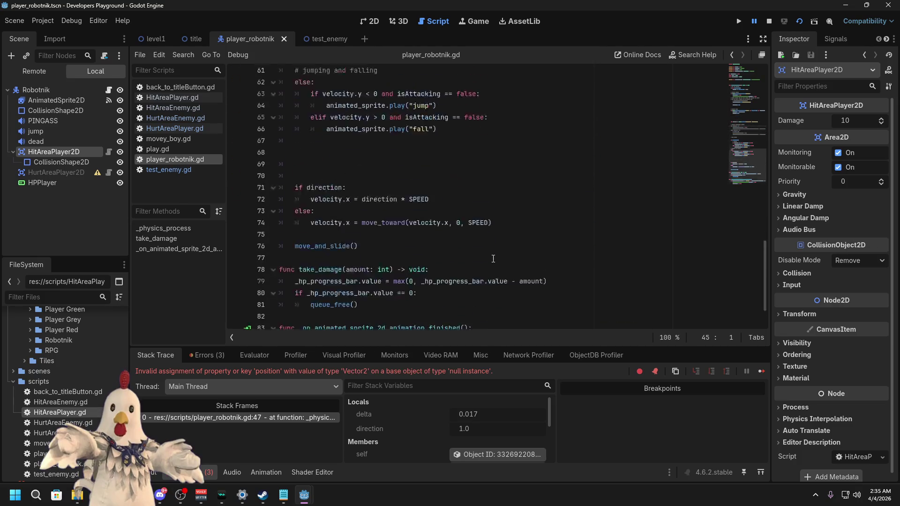
mouse_move(452, 309)
mouse_down()
mouse_move(329, 286)
mouse_move(328, 274)
mouse_move(328, 286)
mouse_move(296, 310)
mouse_up()
click(545, 306)
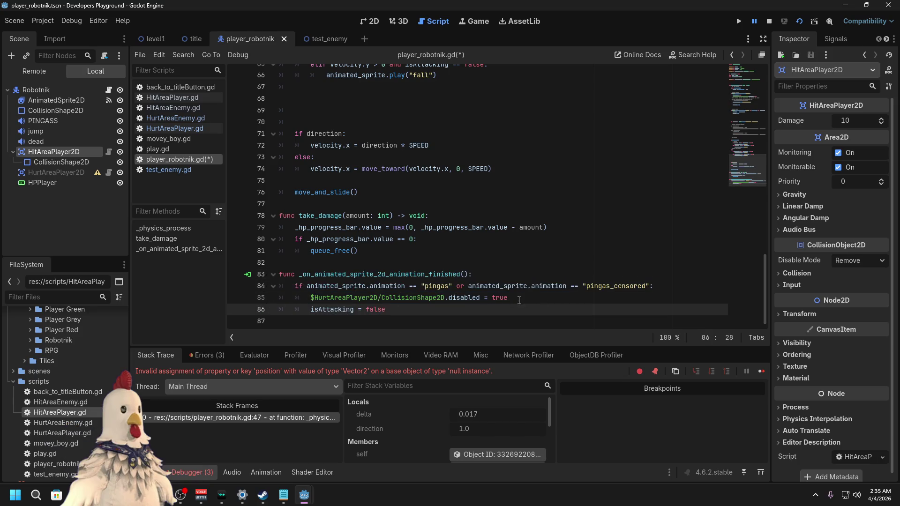
drag(508, 298, 280, 299)
right_click(285, 297)
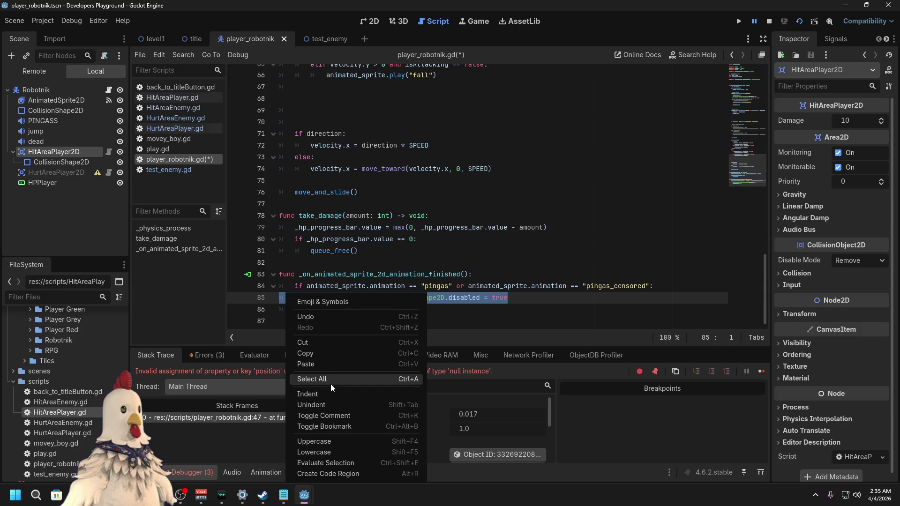
click(329, 418)
click(491, 260)
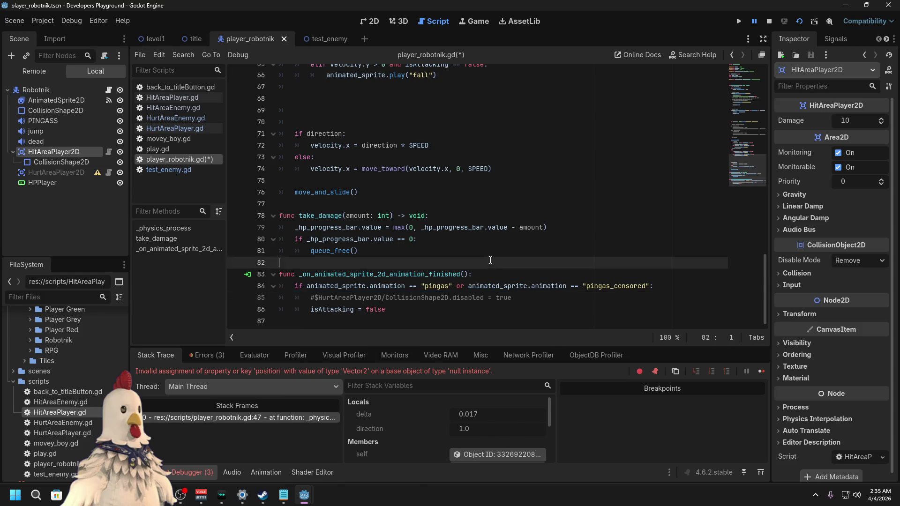
Step: Comment out the hurt-area enable on line 24, save the script, and stop debugging
scroll(490, 260, up, 20)
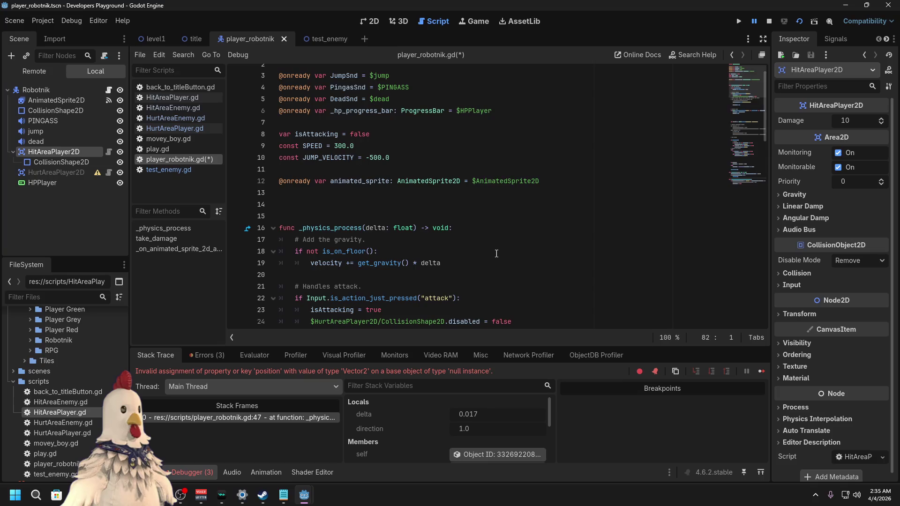
scroll(496, 254, down, 2)
mouse_move(512, 252)
mouse_down()
mouse_move(258, 244)
mouse_move(265, 249)
mouse_up()
right_click(321, 250)
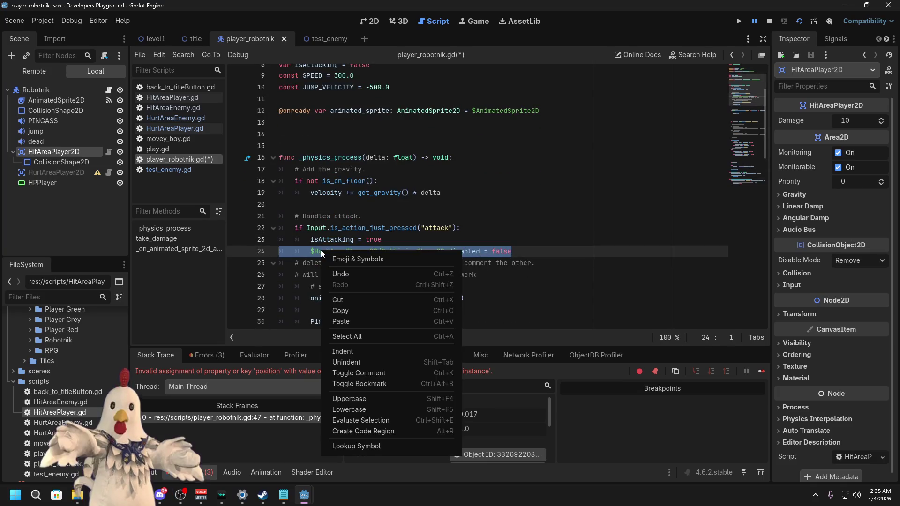
click(365, 373)
scroll(531, 197, up, 3)
key(ctrl+s)
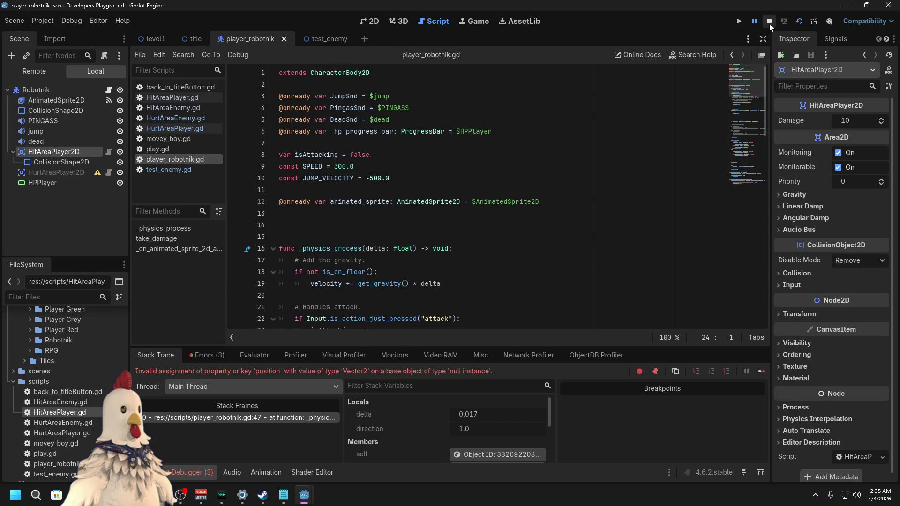
click(769, 22)
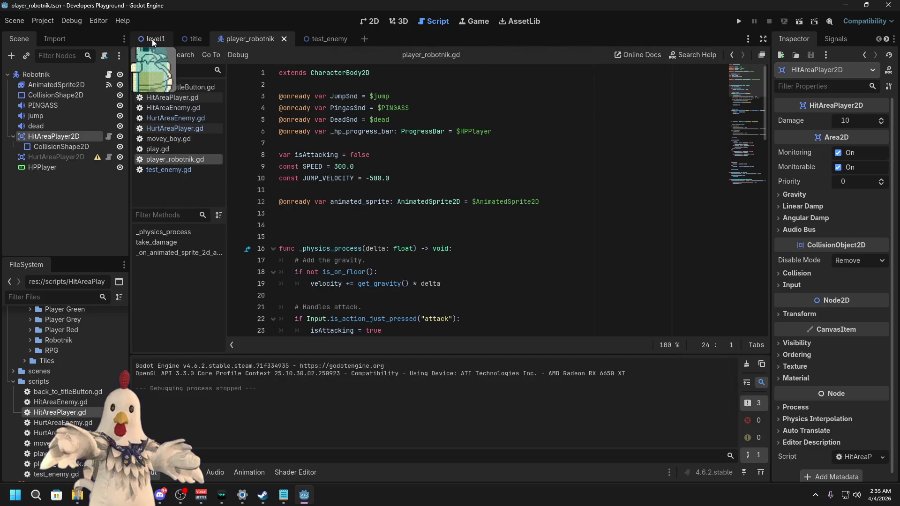
Step: Play-test level1 by moving right and left past the enemy and jumping, then close the game
click(152, 39)
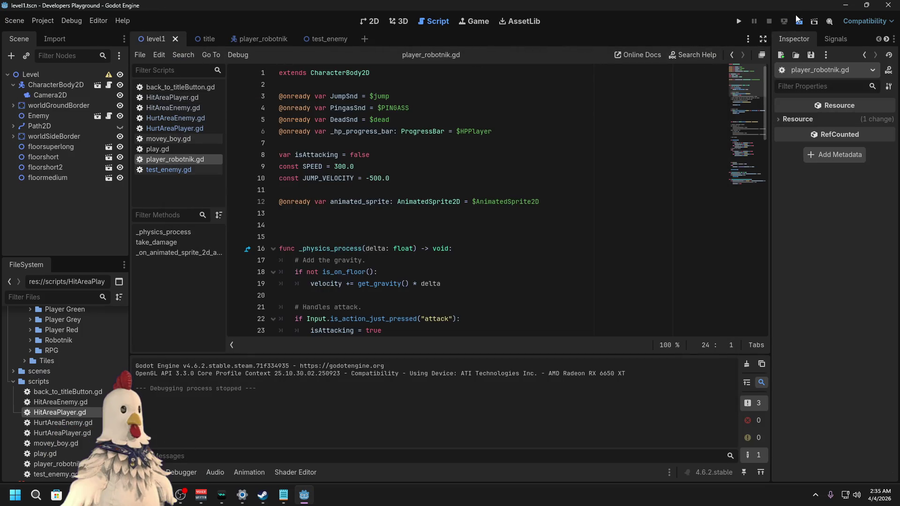
click(797, 19)
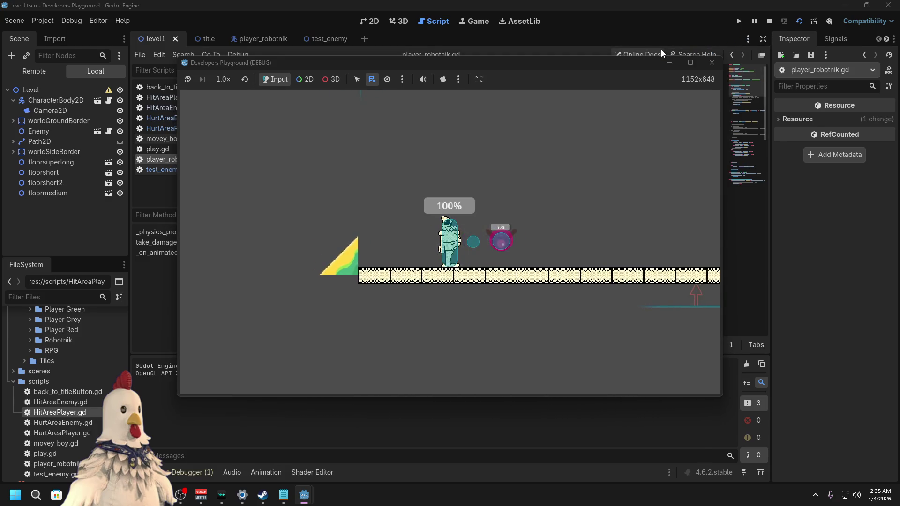
key(Right)
key(Left)
key(space)
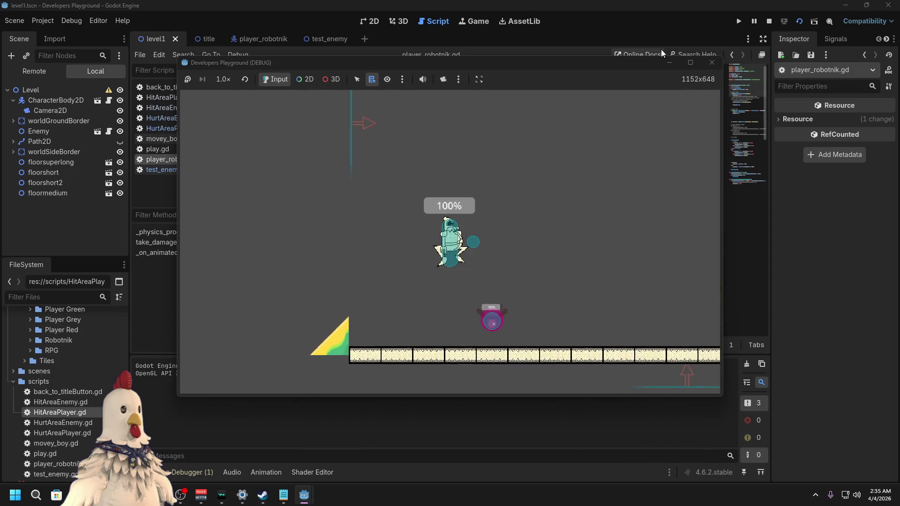
click(712, 62)
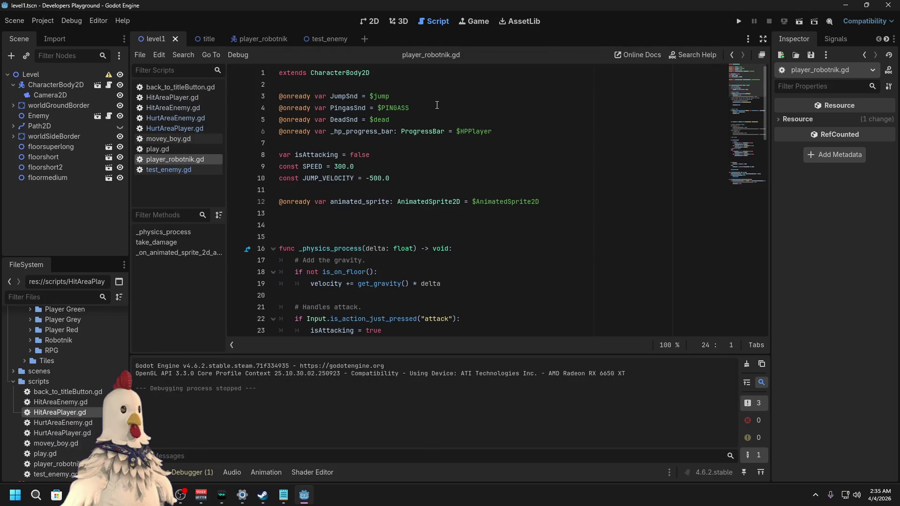
click(377, 24)
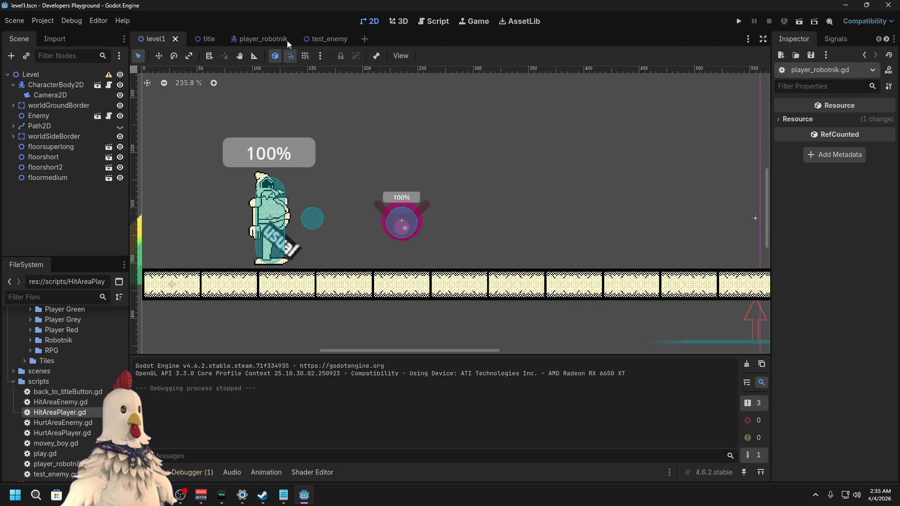
Step: Change the hit-area shape to a tall RectangleShape2D positioned at (31, 0) beside Robotnik
click(255, 39)
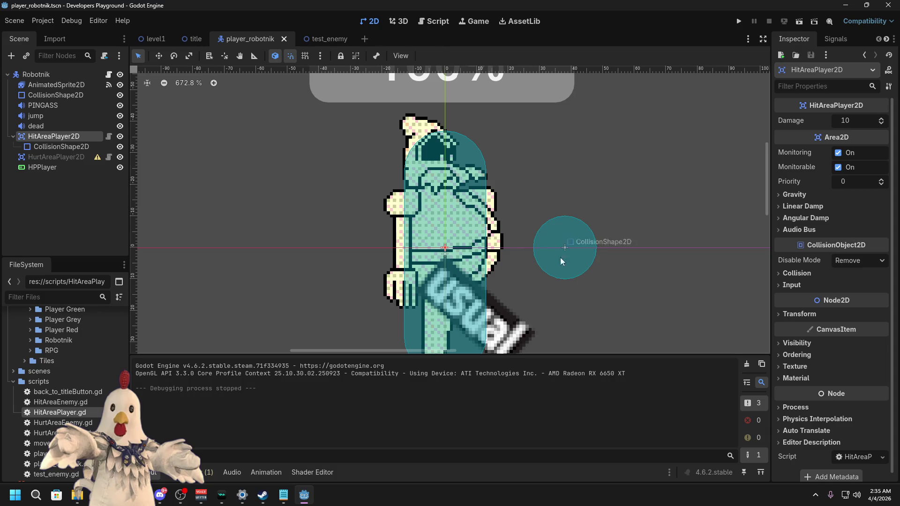
mouse_move(570, 248)
mouse_down()
mouse_move(504, 248)
mouse_move(528, 248)
mouse_up()
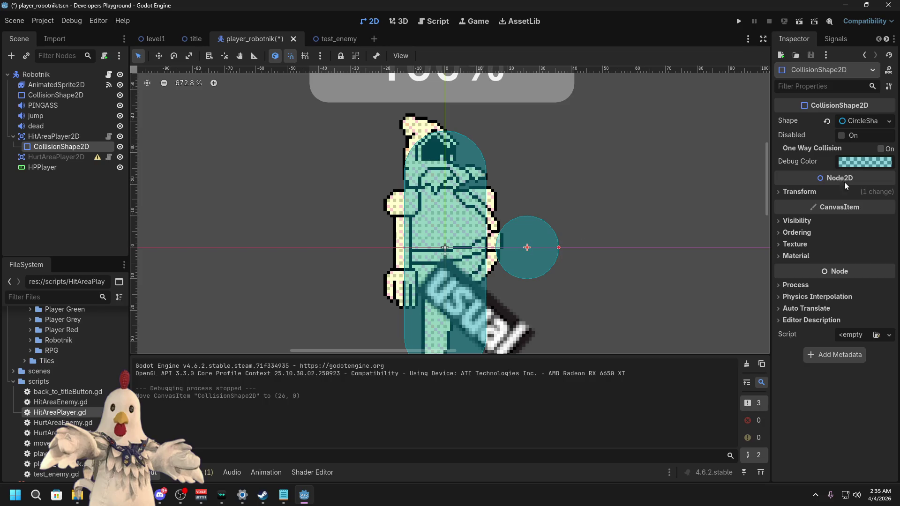
click(889, 121)
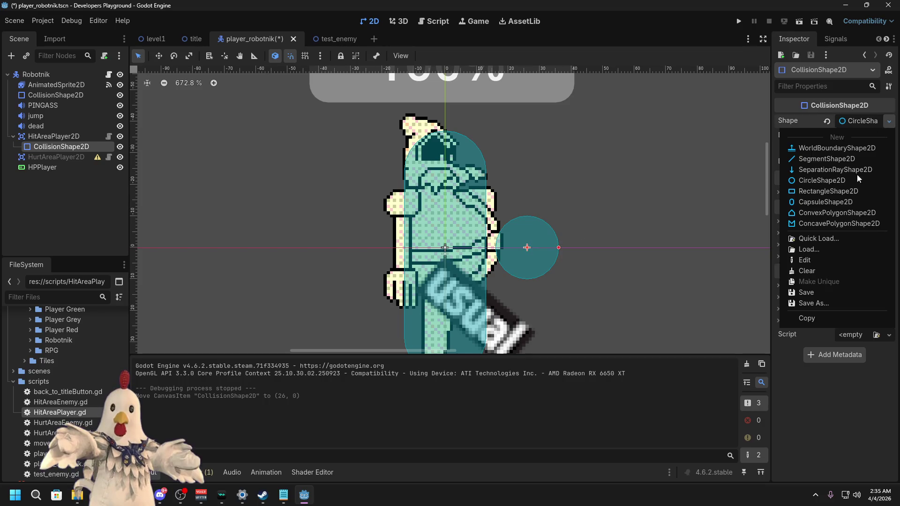
click(819, 192)
mouse_move(527, 216)
mouse_down()
mouse_move(533, 142)
mouse_move(530, 159)
mouse_up()
drag(527, 279, 525, 346)
drag(559, 252, 621, 253)
drag(557, 253, 543, 248)
Step: Set HurtAreaPlayer2D's Process Mode to Inherit
click(56, 157)
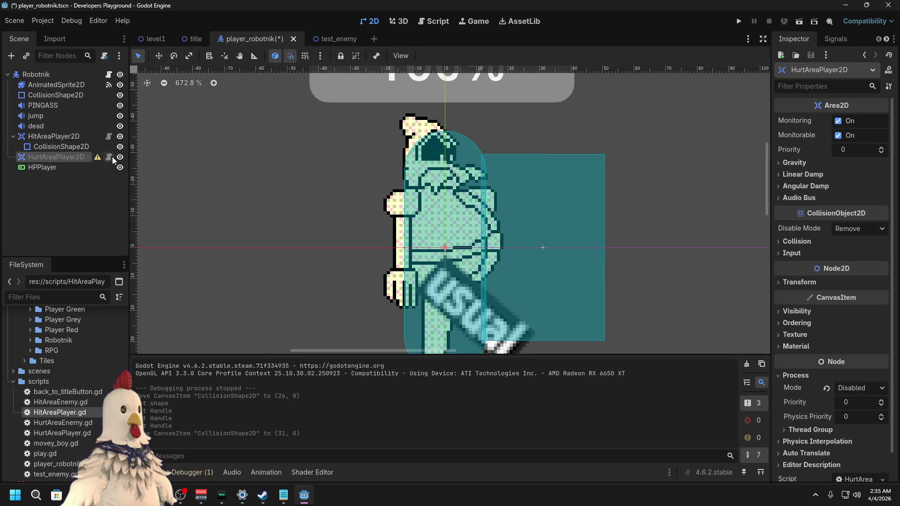
click(870, 390)
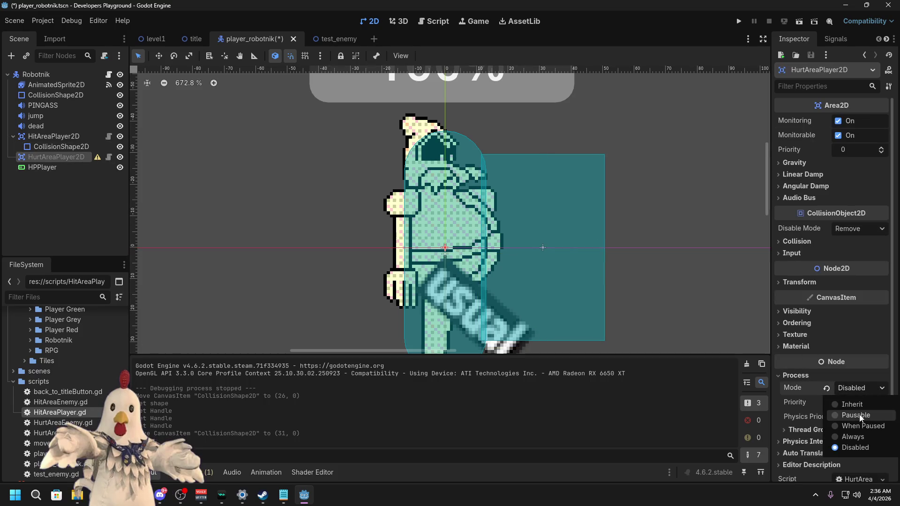
click(856, 404)
click(56, 137)
click(438, 21)
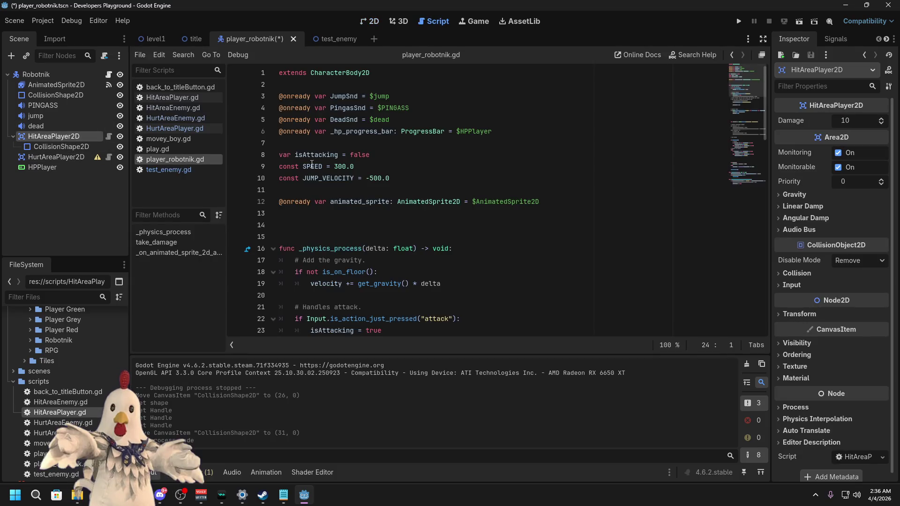
scroll(506, 201, down, 4)
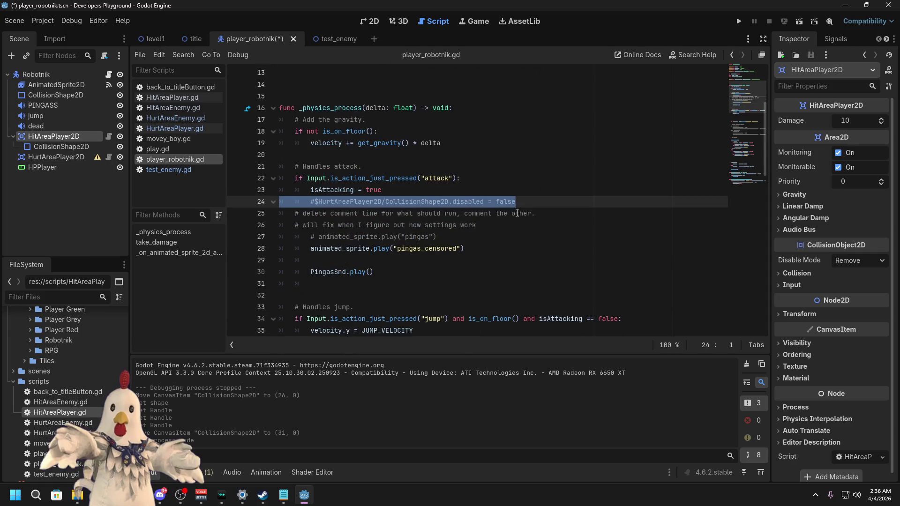
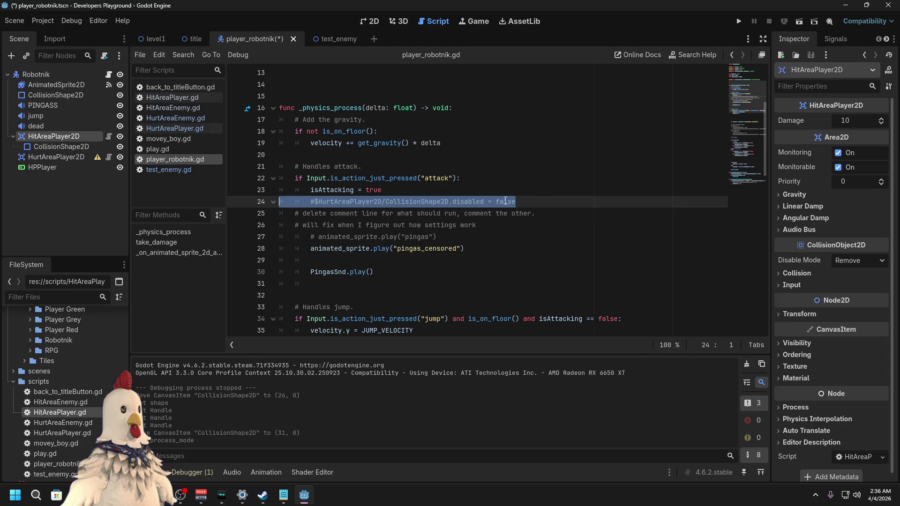
Step: Uncomment line 24 and point its node path at HitAreaPlayer2D
click(541, 203)
drag(516, 202, 270, 205)
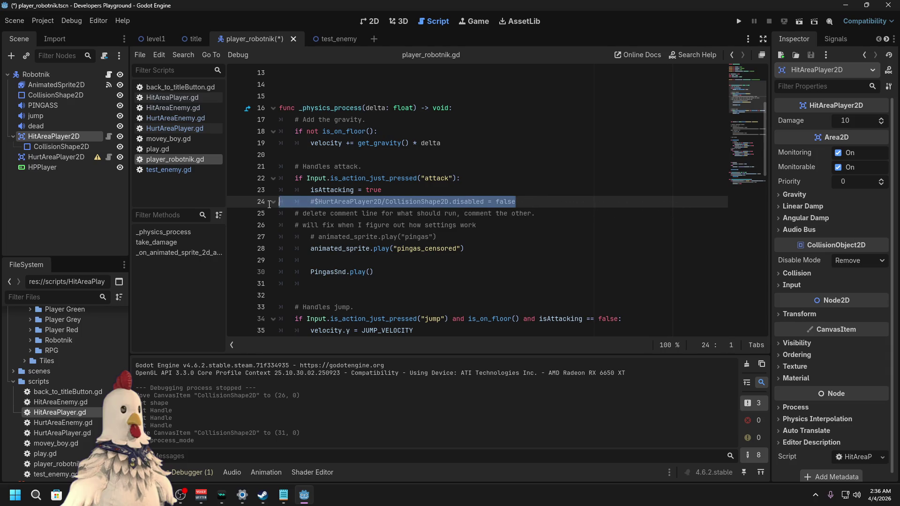
right_click(351, 202)
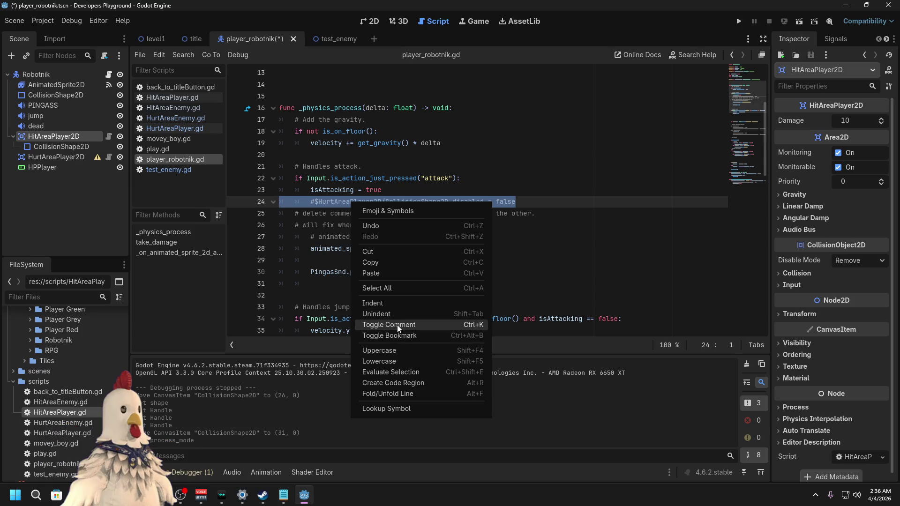
click(398, 325)
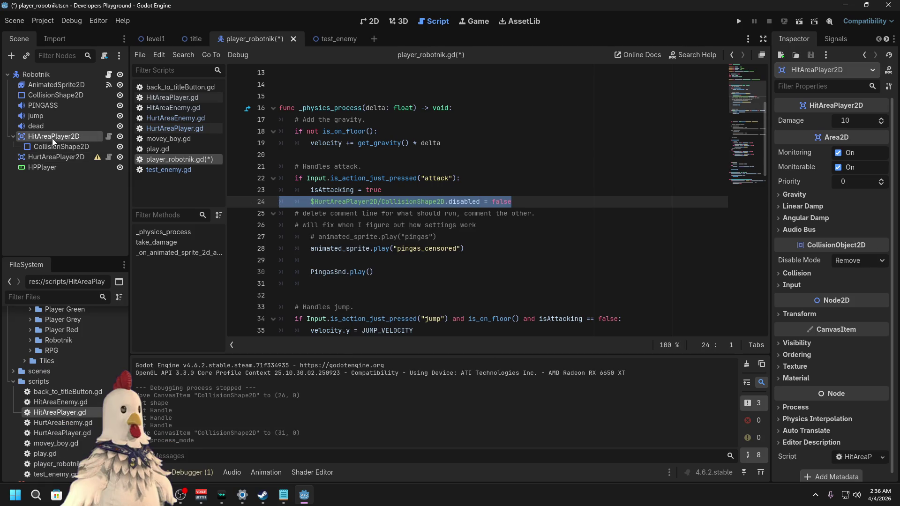
mouse_move(52, 139)
mouse_down()
mouse_move(469, 216)
mouse_move(551, 202)
mouse_up()
key(ctrl+z)
double_click(441, 203)
shift+click(310, 202)
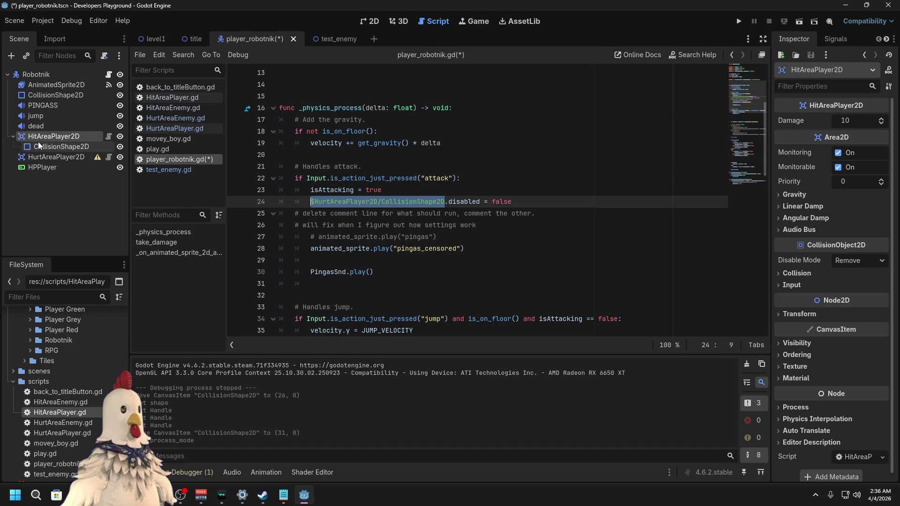
mouse_move(52, 137)
mouse_down()
mouse_move(374, 207)
mouse_move(389, 220)
mouse_up()
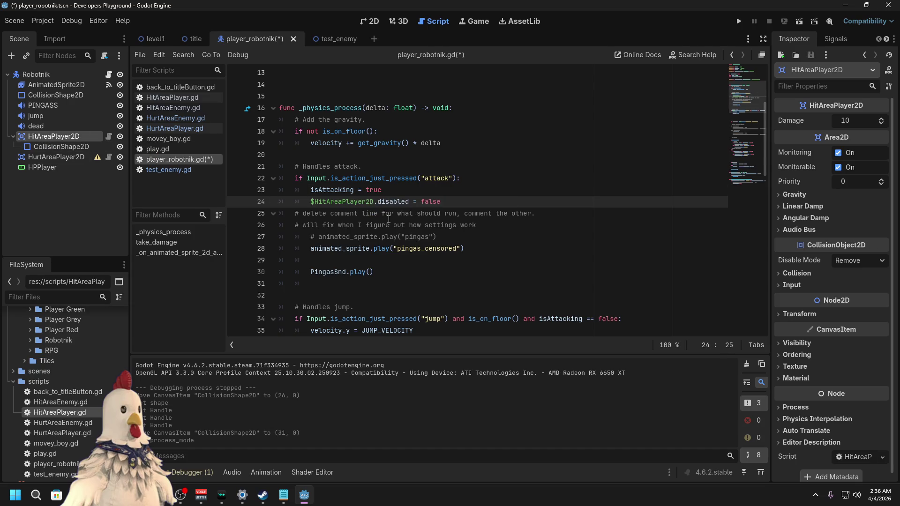
click(556, 254)
Step: Uncomment the directional-facing block on lines 45–51
scroll(544, 253, down, 7)
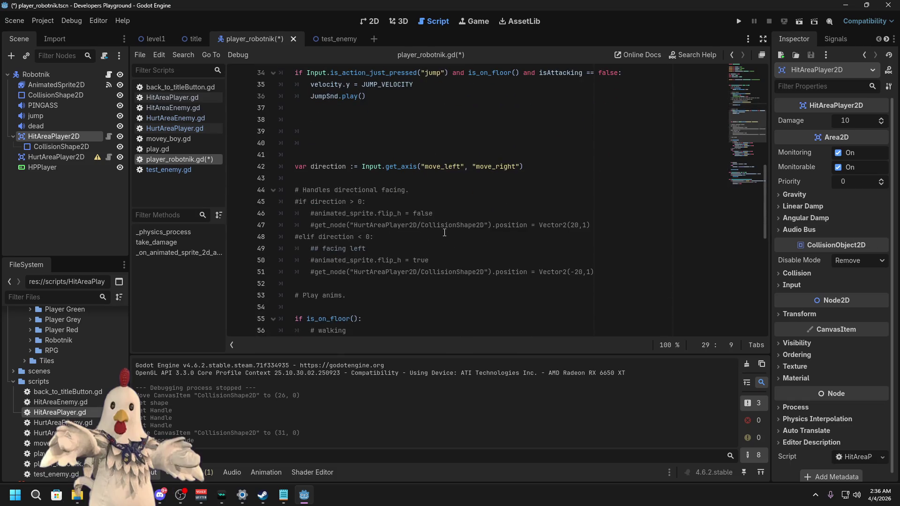
mouse_move(607, 272)
mouse_down()
mouse_move(291, 224)
mouse_move(277, 206)
mouse_up()
right_click(360, 211)
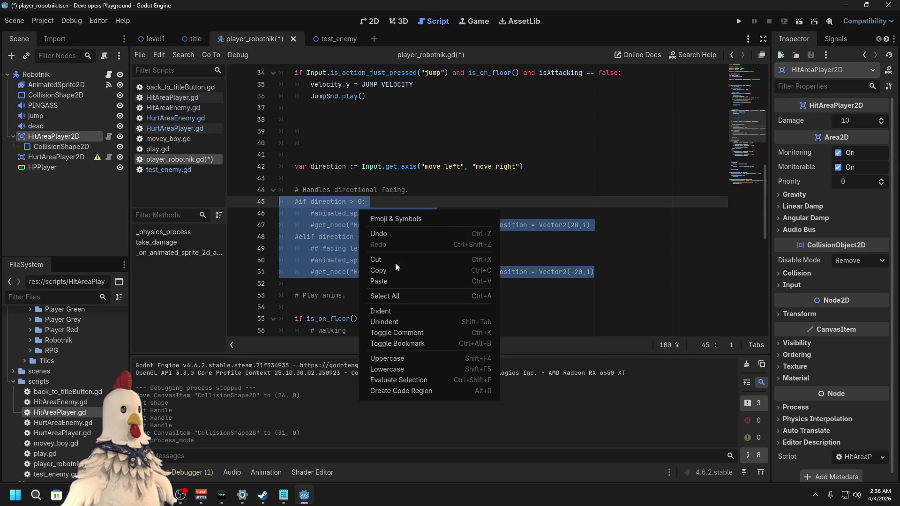
click(405, 333)
click(364, 249)
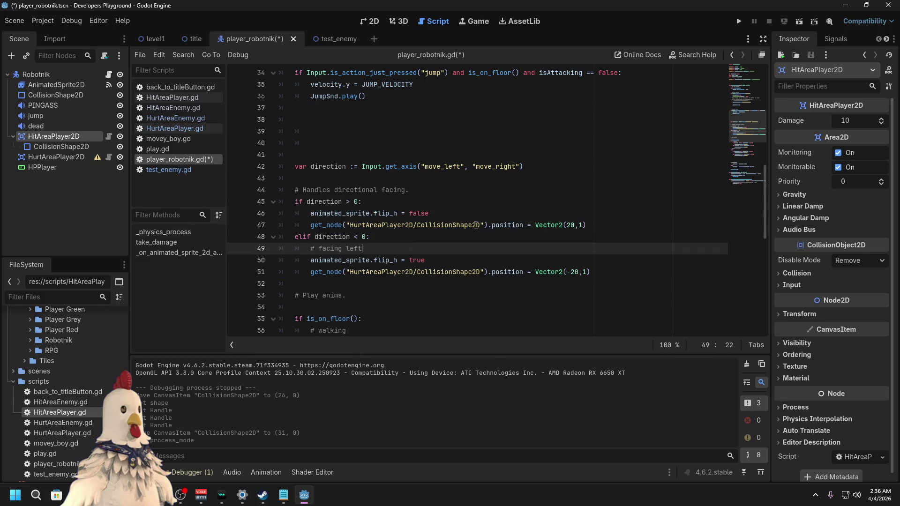
Step: Change line 47's node path from HurtAreaPlayer2D to HitAreaPlayer2D
drag(480, 225, 348, 226)
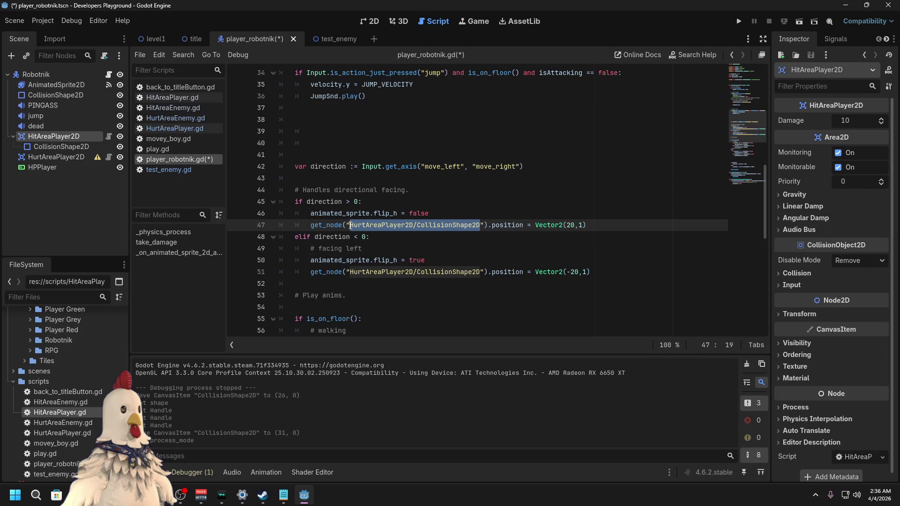
mouse_move(77, 142)
mouse_down()
mouse_move(378, 225)
mouse_move(412, 225)
mouse_up()
key(ctrl+z)
click(412, 226)
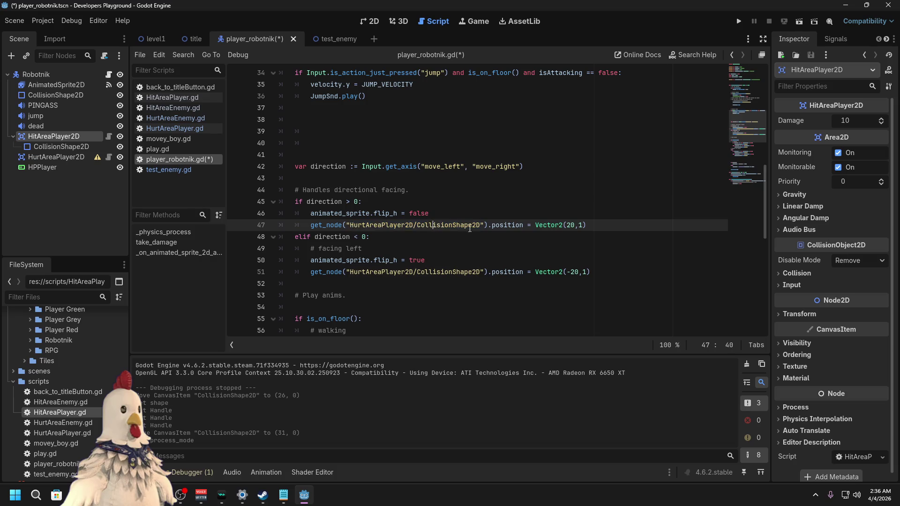
drag(480, 225, 349, 229)
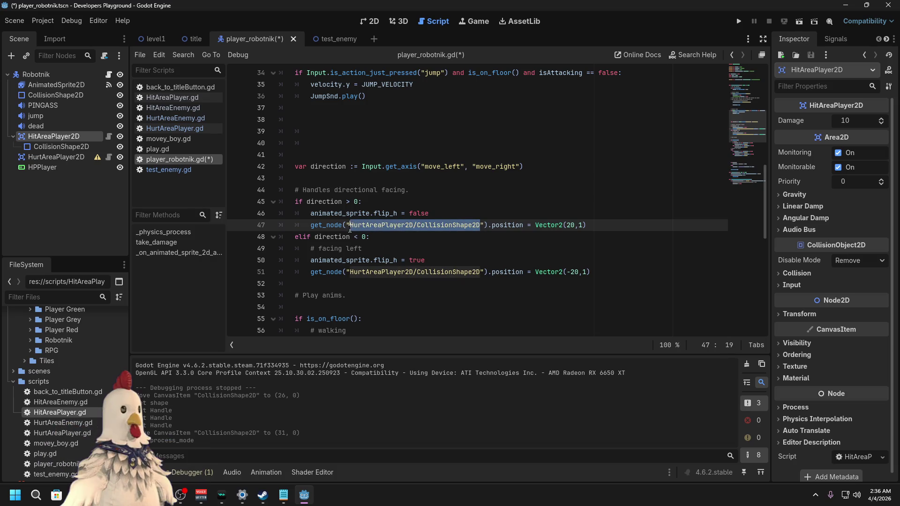
key(Right)
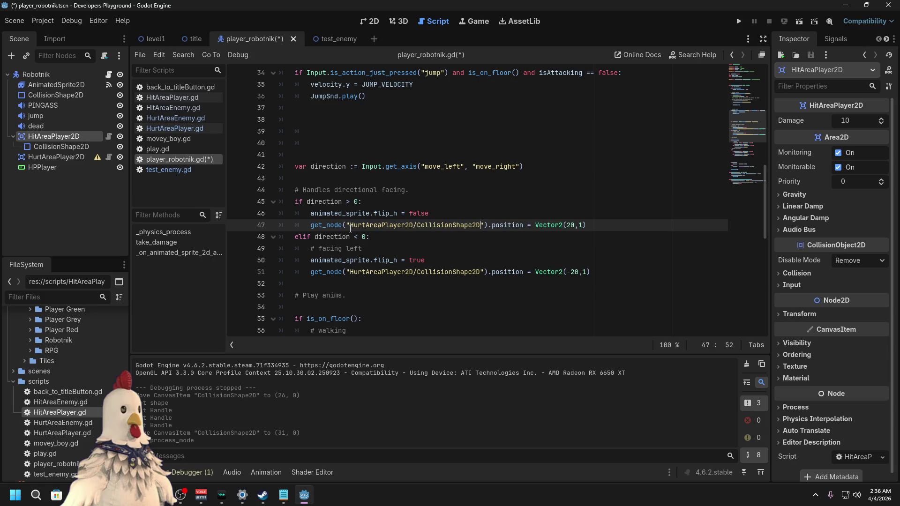
key(BackSpace)
key(BackSpace)
key(BackSpace)
text(it)
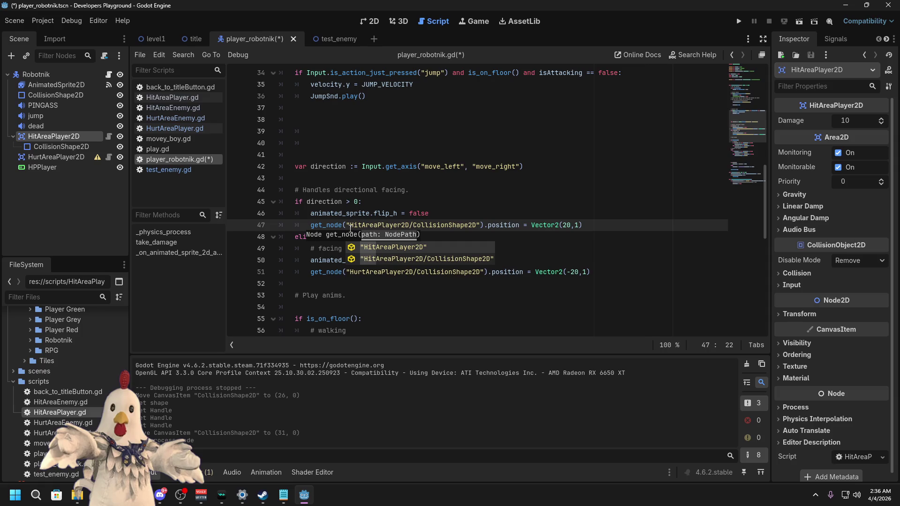
click(459, 206)
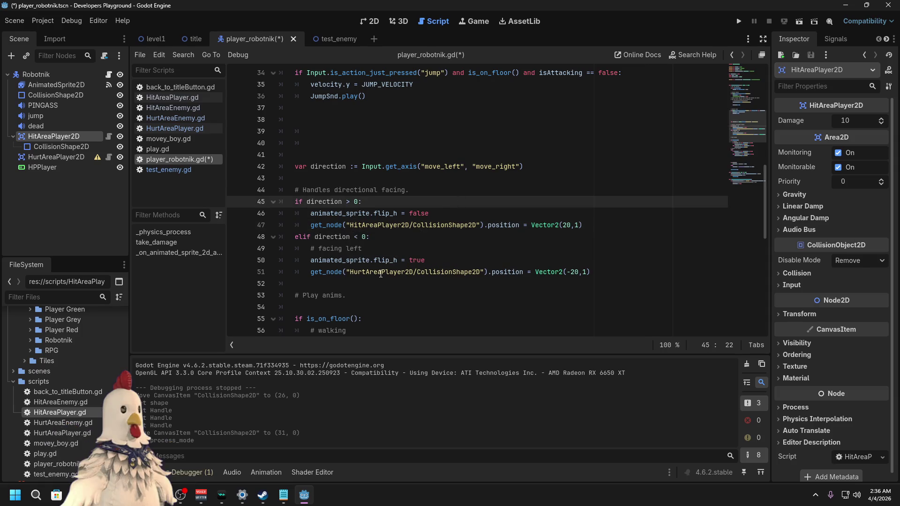
Step: Rename HurtAreaPlayer2D to HitAreaPlayer2D in line 51's node path
click(359, 273)
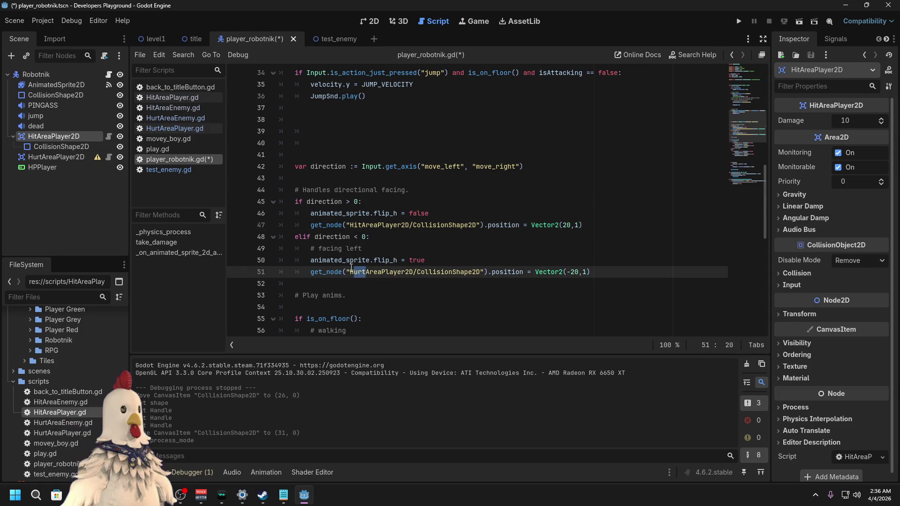
text(i)
click(508, 248)
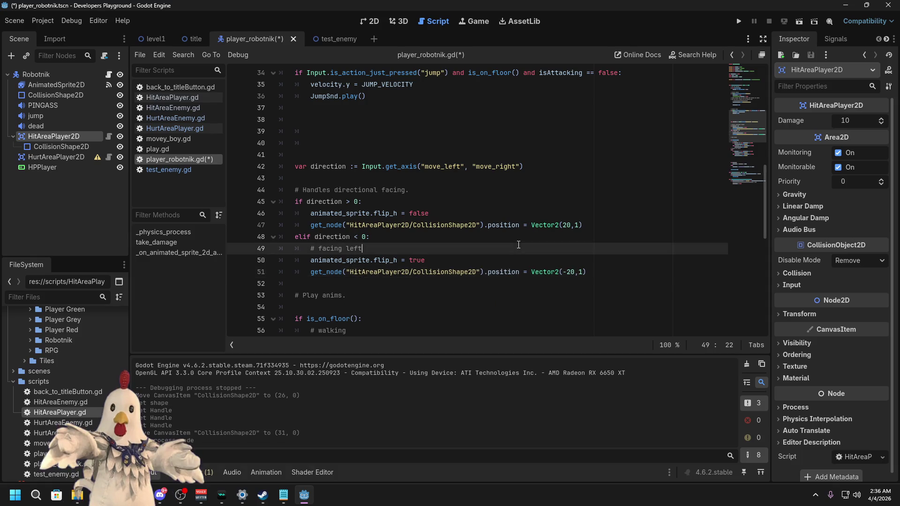
scroll(507, 250, down, 4)
scroll(507, 249, down, 6)
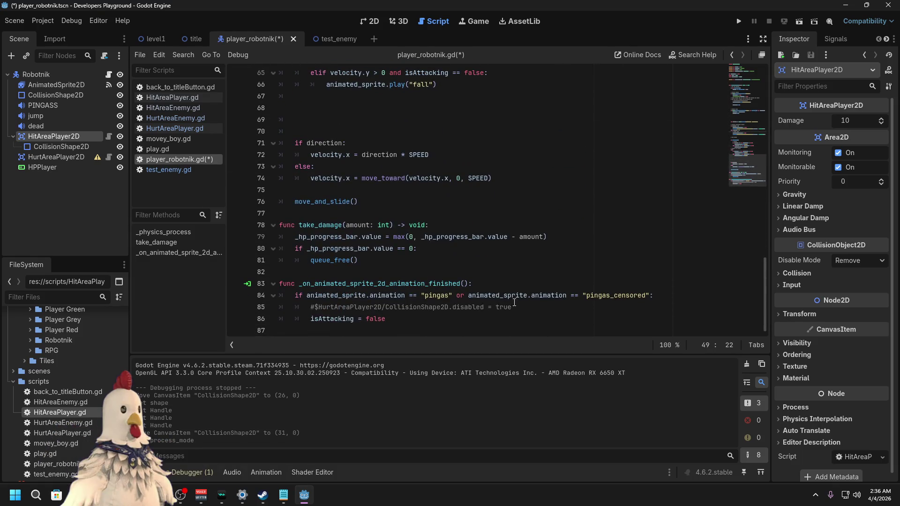
Step: Uncomment line 85, change its node to HitAreaPlayer2D, and save the script
click(313, 311)
key(BackSpace)
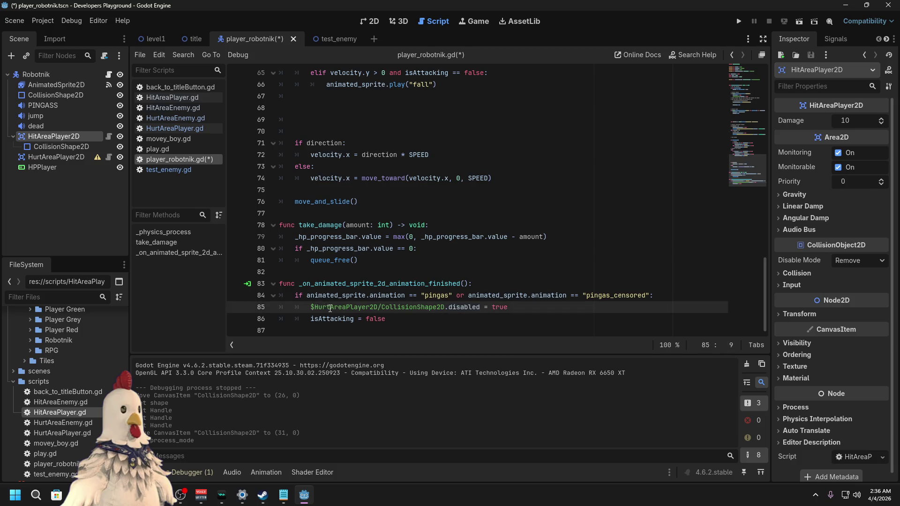
text(i)
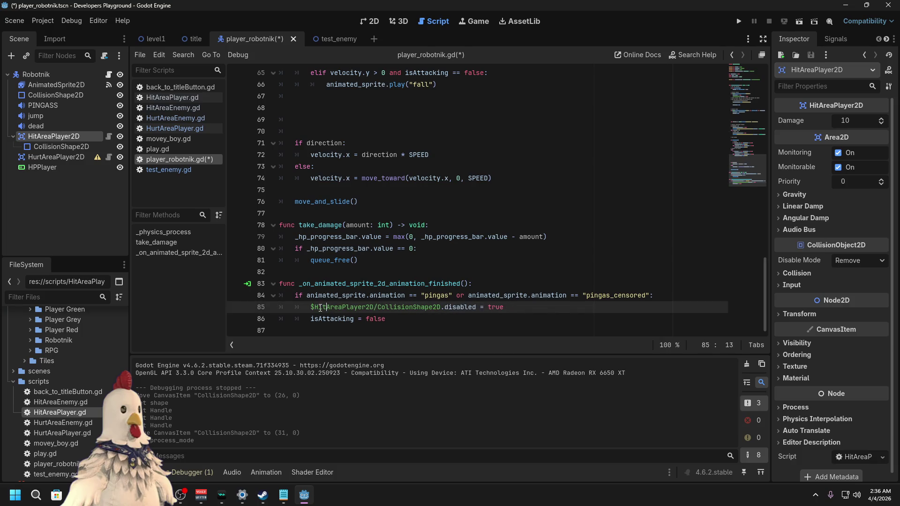
click(461, 264)
key(ctrl+s)
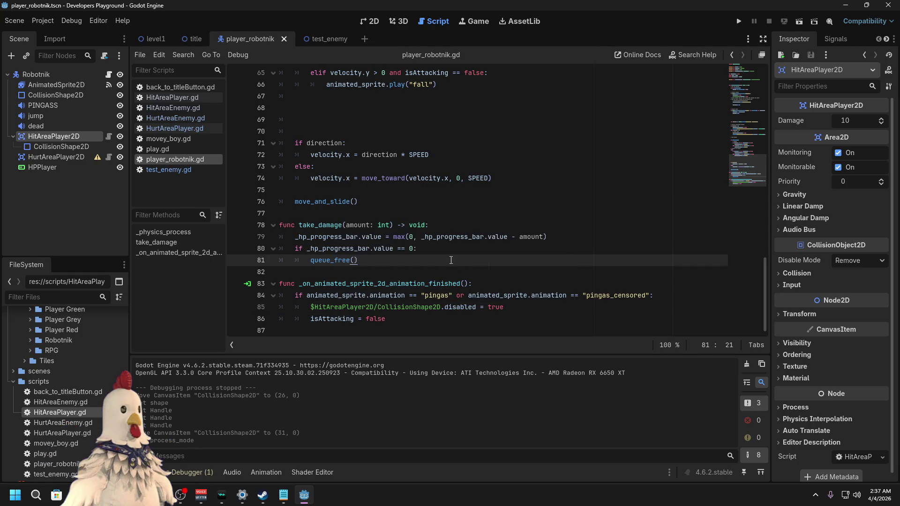
Step: Set HurtAreaPlayer2D's process mode to Disabled and run the level1 scene
click(68, 158)
click(796, 375)
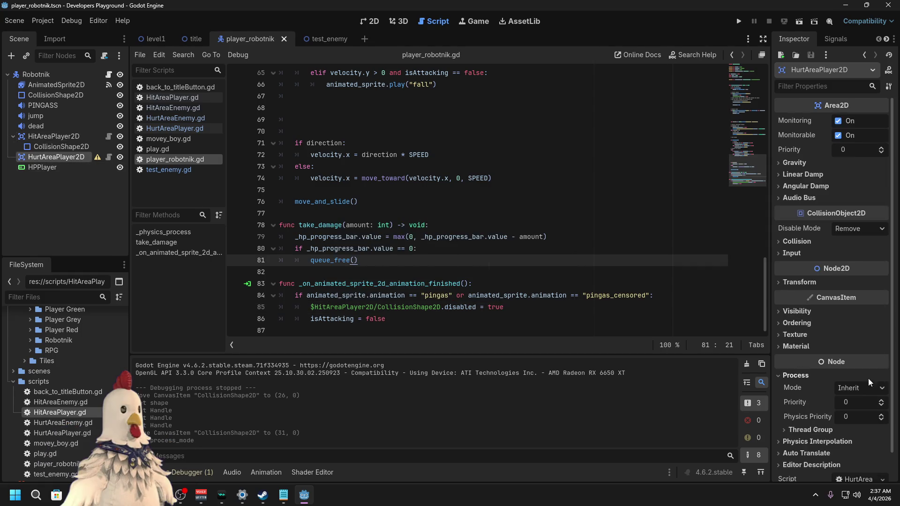
click(858, 389)
click(857, 449)
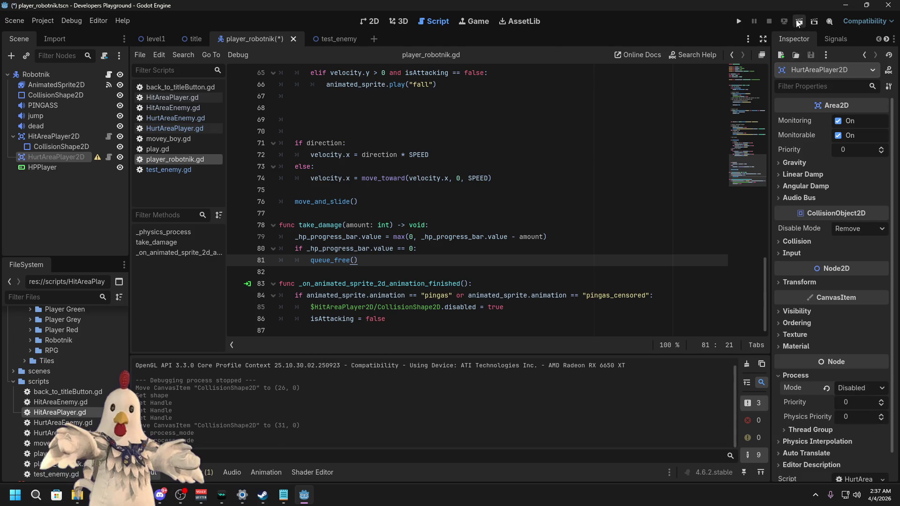
click(156, 39)
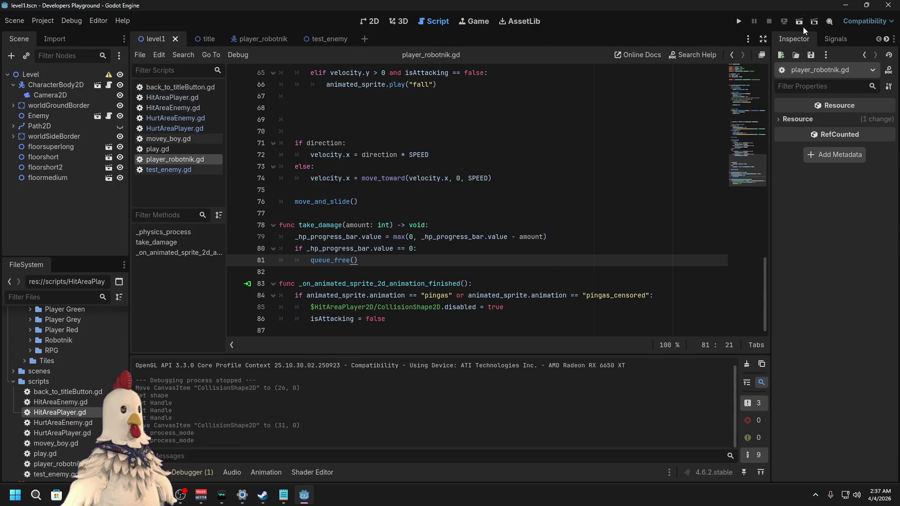
click(800, 24)
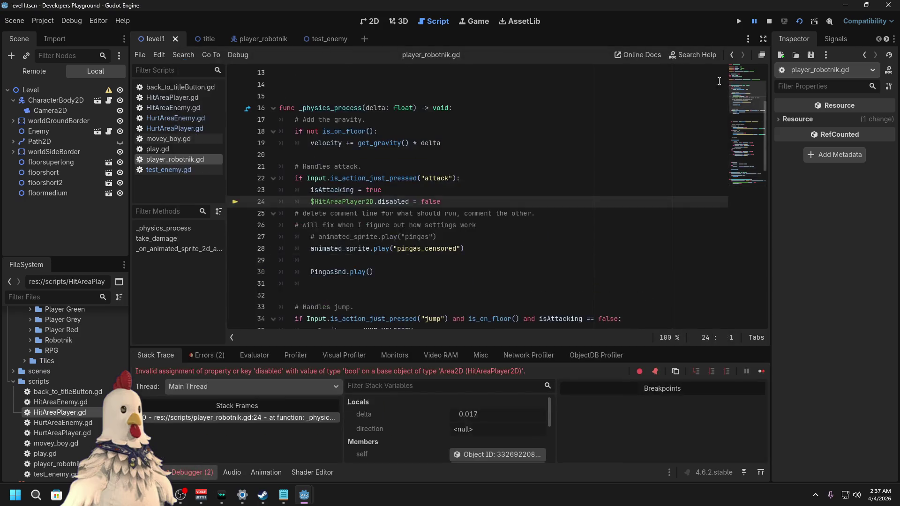
Step: Replace line 24's node reference with line 85's HitAreaPlayer2D/CollisionShape2D path and restart the game
click(463, 200)
scroll(437, 244, down, 15)
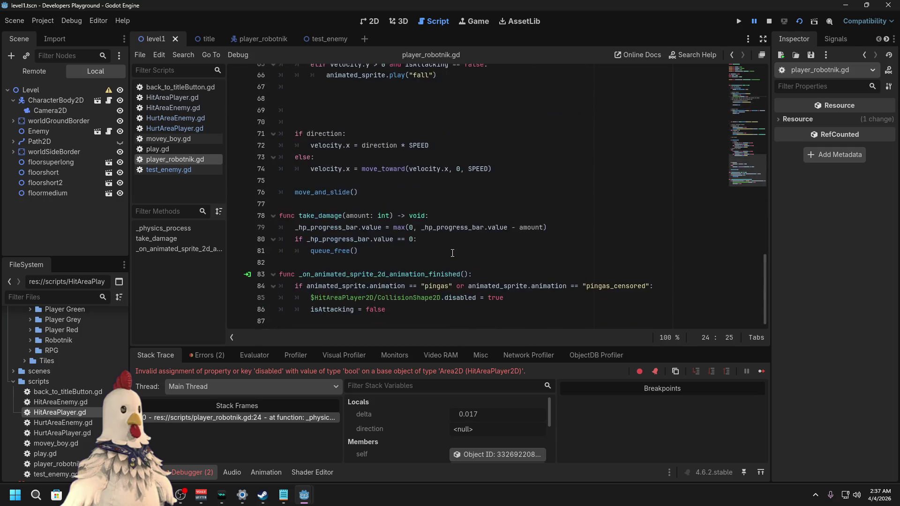
drag(441, 298, 311, 298)
key(ctrl+c)
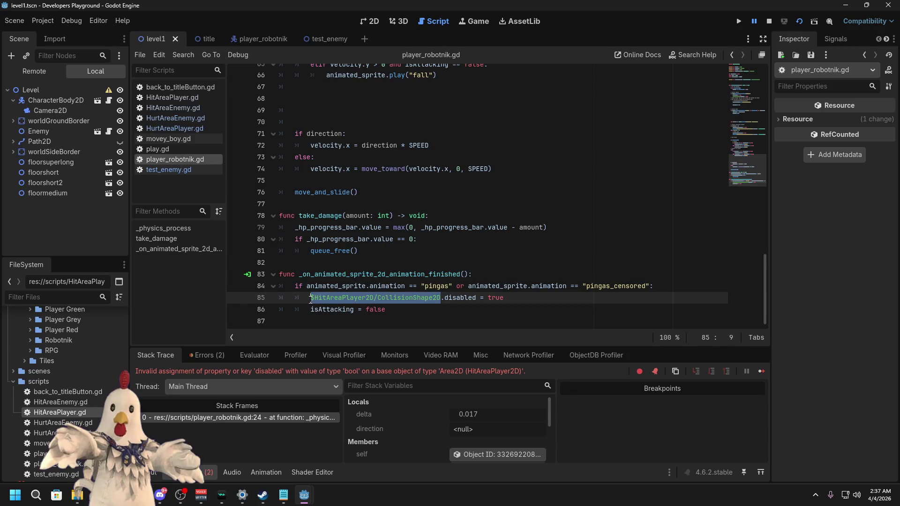
scroll(409, 261, up, 14)
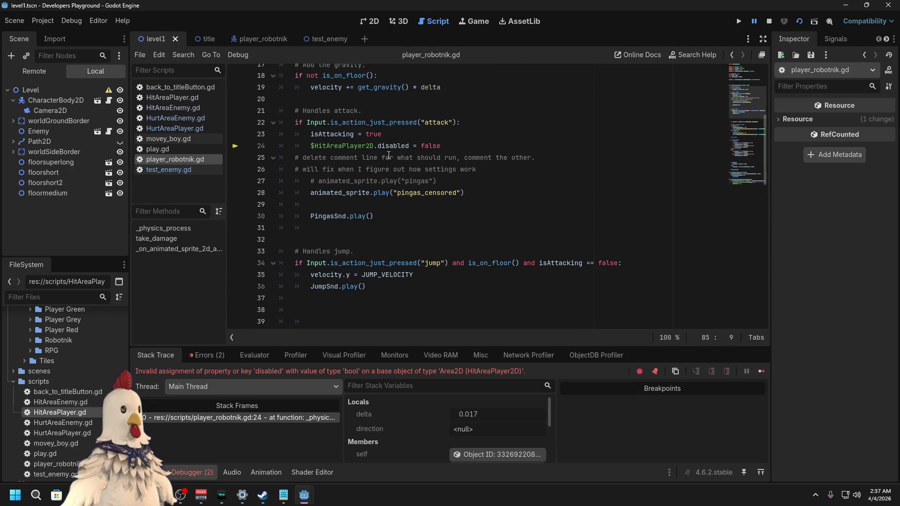
drag(376, 146, 312, 146)
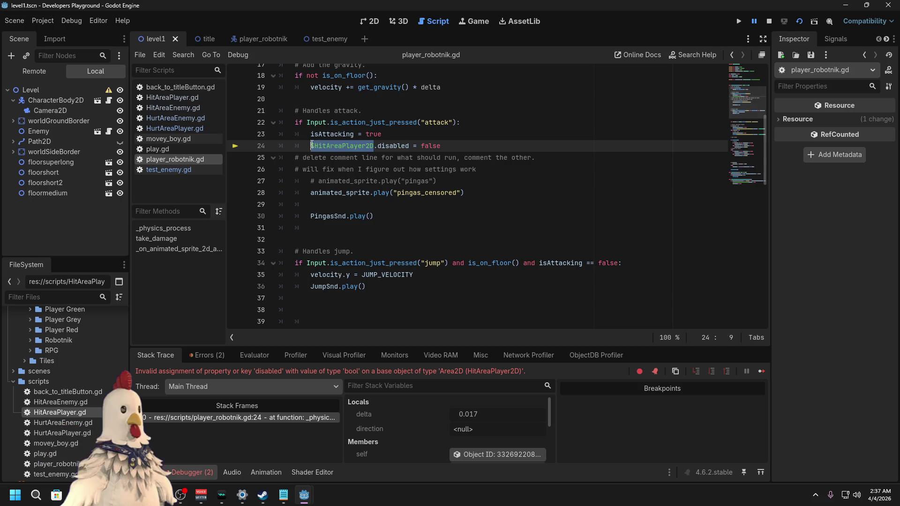
key(ctrl+v)
click(523, 122)
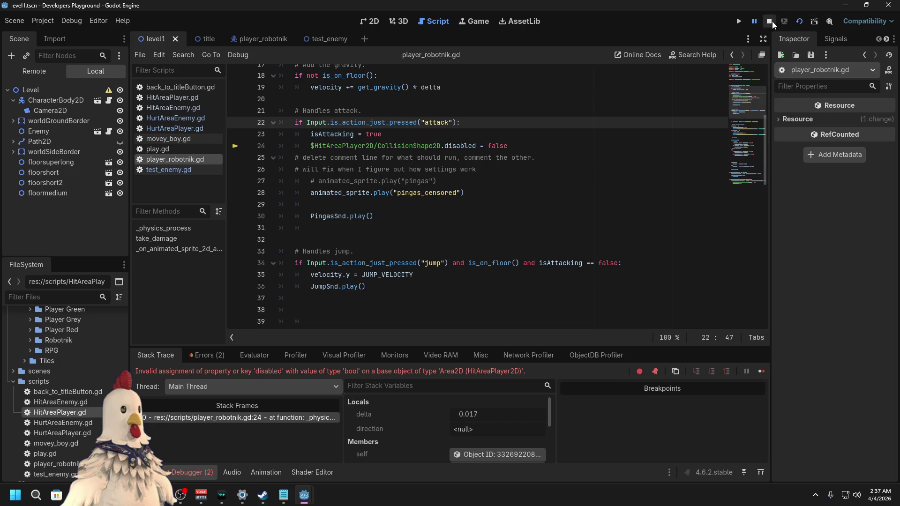
click(800, 21)
Step: Walk the player left and right in the running game, then stop it
key(Right)
key(Right)
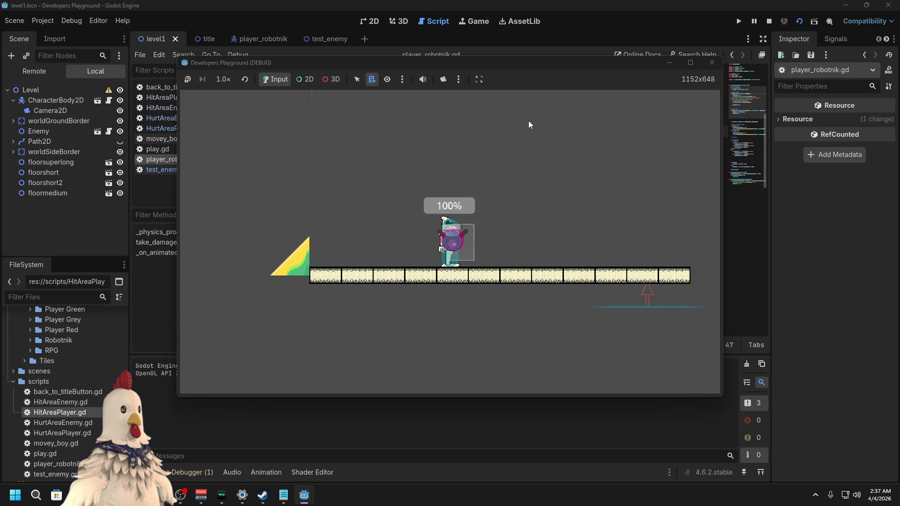
key(Left)
key(Left)
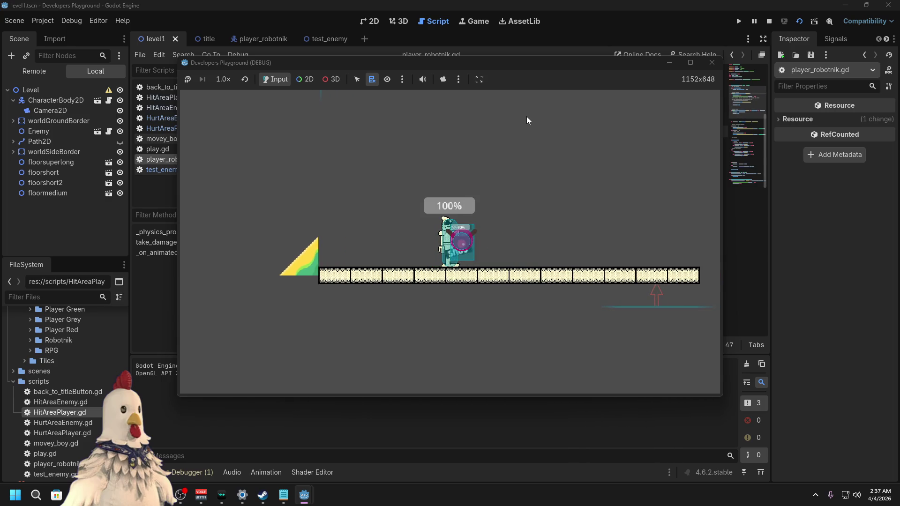
key(Right)
key(Left)
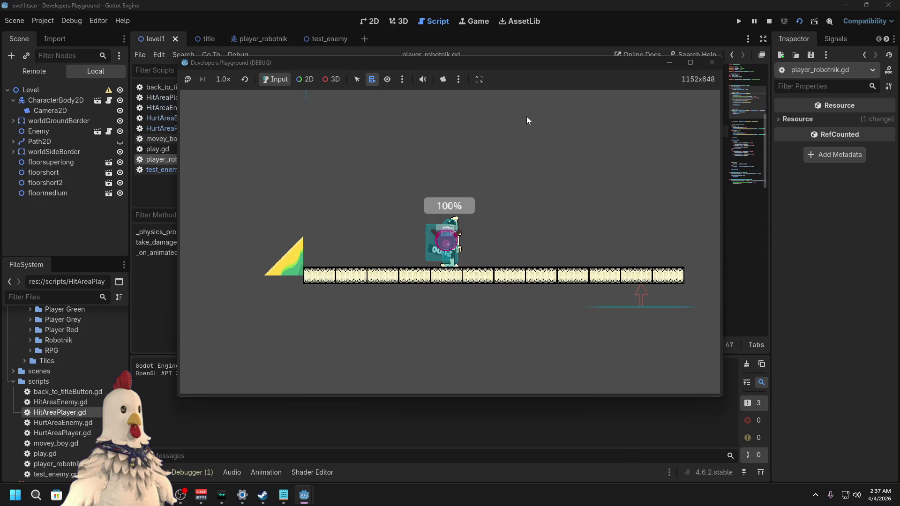
key(Left)
key(Left)
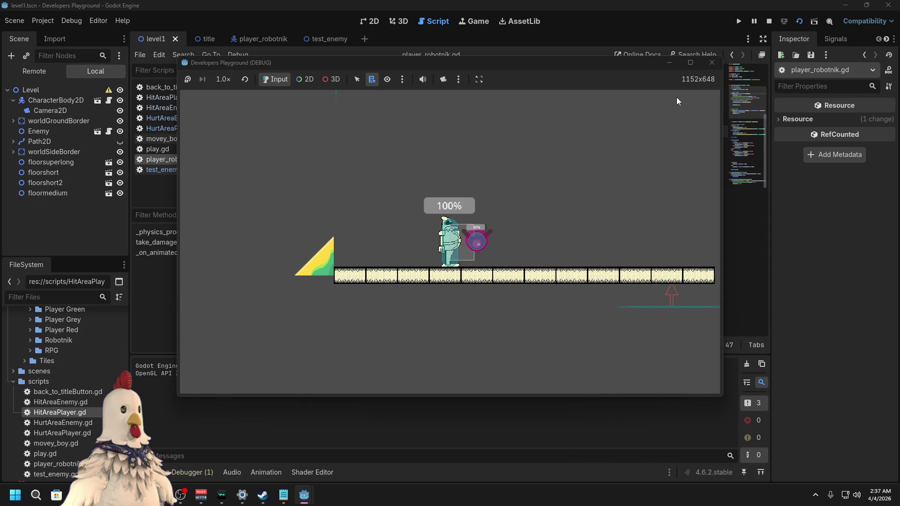
click(713, 63)
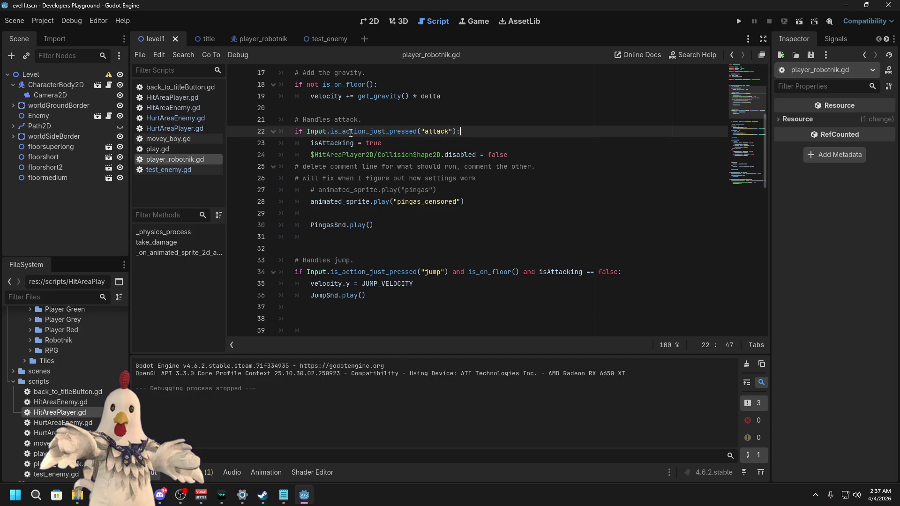
Step: Look through test_enemy.gd, player_robotnik.gd, HurtAreaPlayer.gd and HurtAreaEnemy.gd, then open the player_robotnik scene in 2D
click(181, 172)
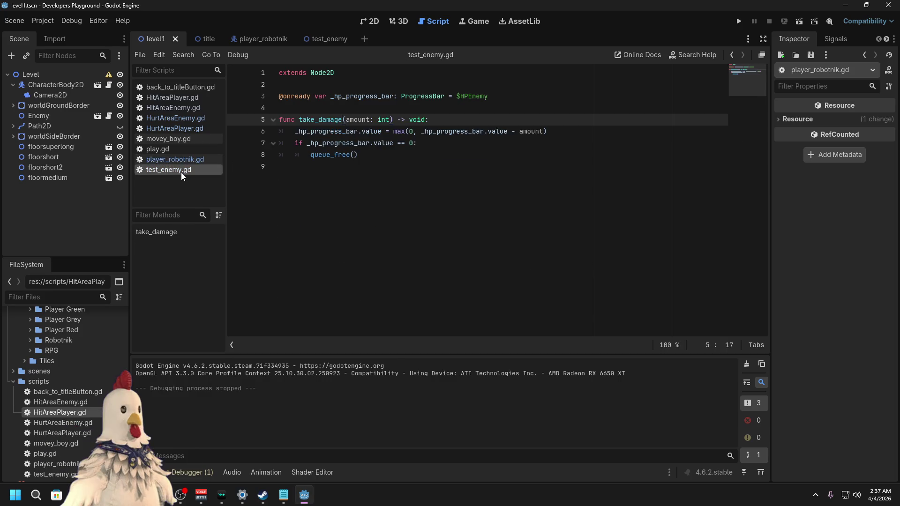
click(182, 161)
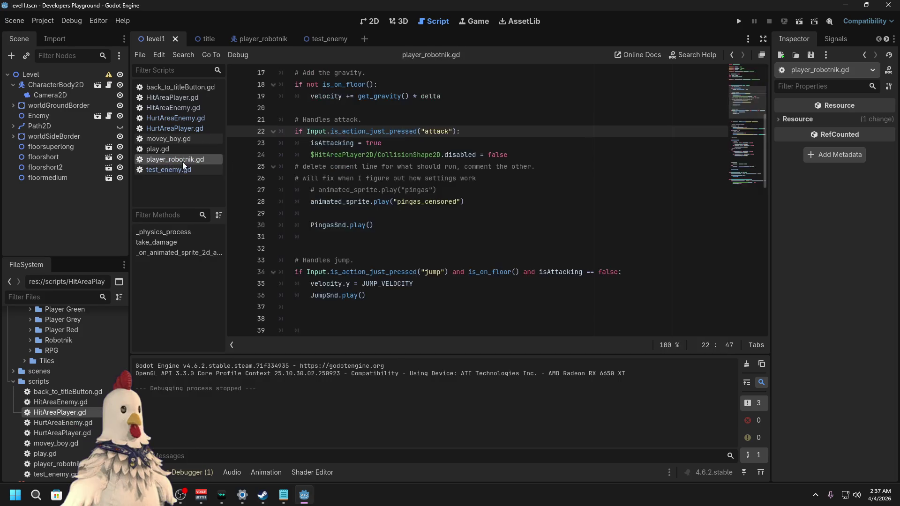
click(188, 130)
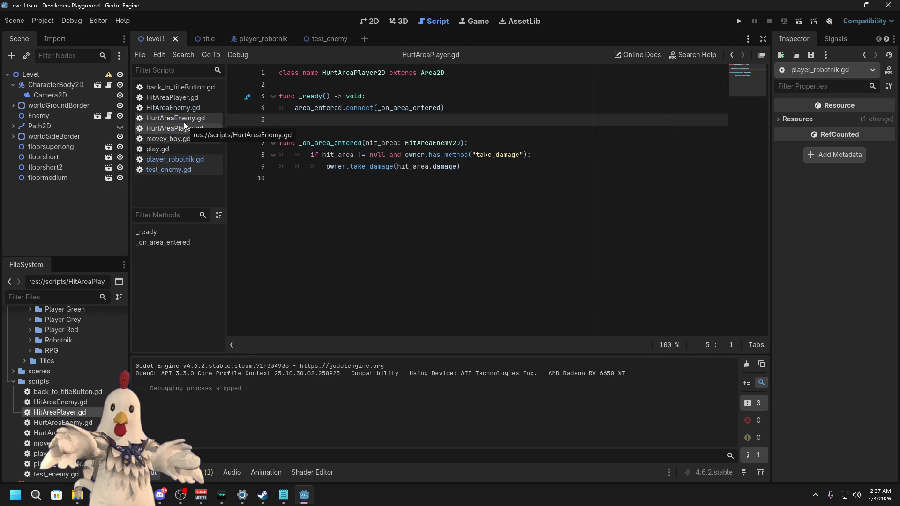
click(184, 122)
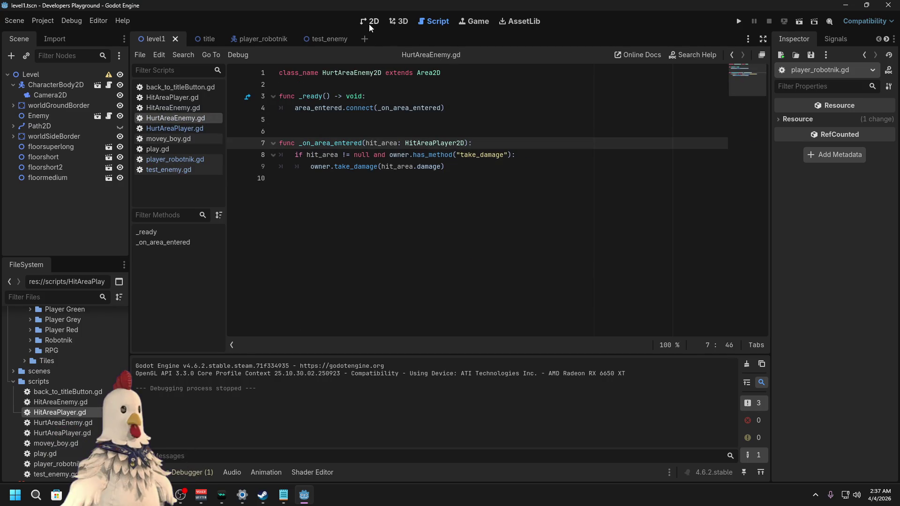
click(369, 22)
click(269, 40)
Step: Turn off HitAreaPlayer2D's collision mask bit 1 and save the player_robotnik scene
click(56, 136)
click(800, 355)
click(798, 354)
click(801, 408)
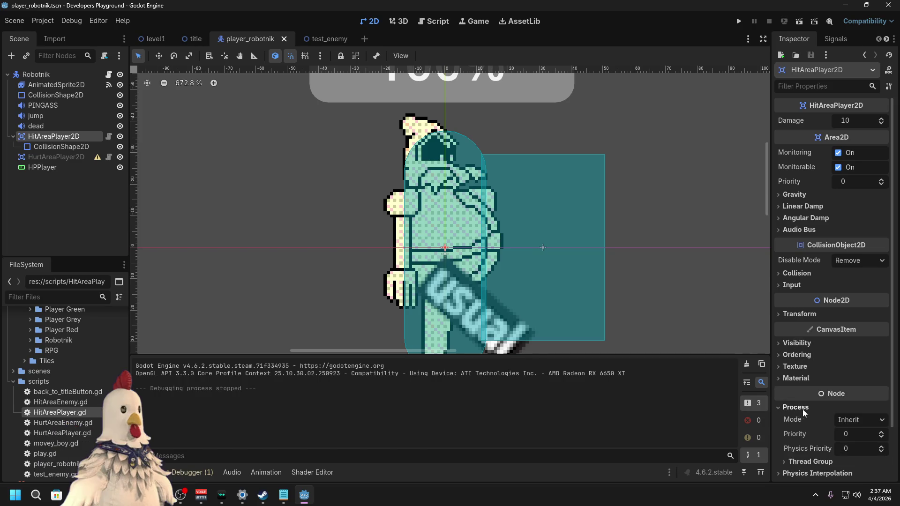
click(792, 274)
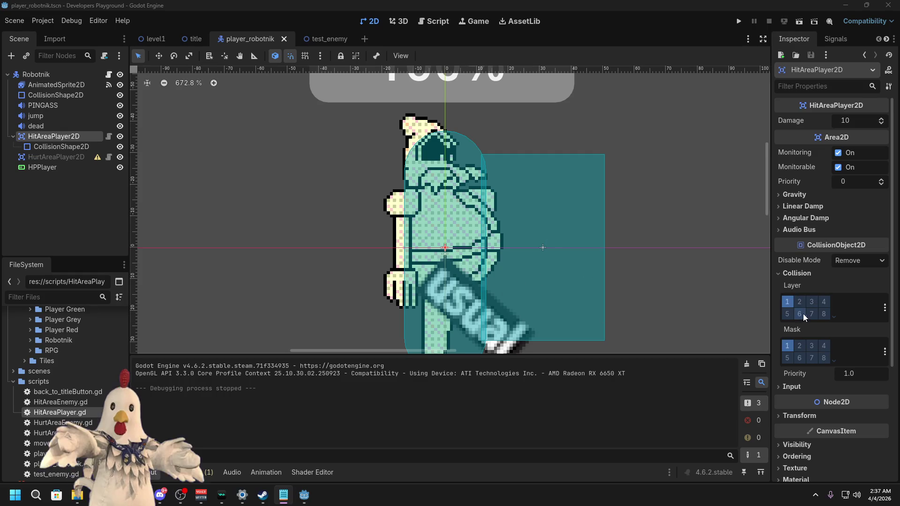
click(788, 346)
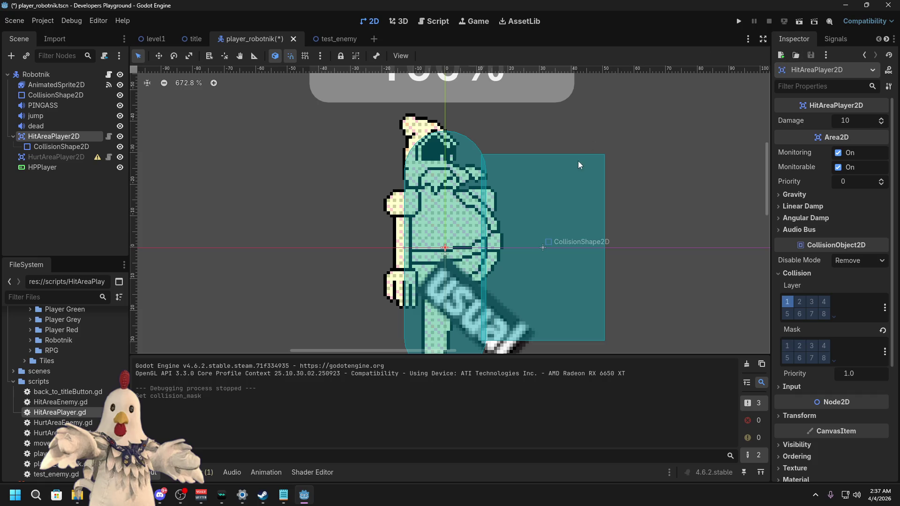
key(ctrl+s)
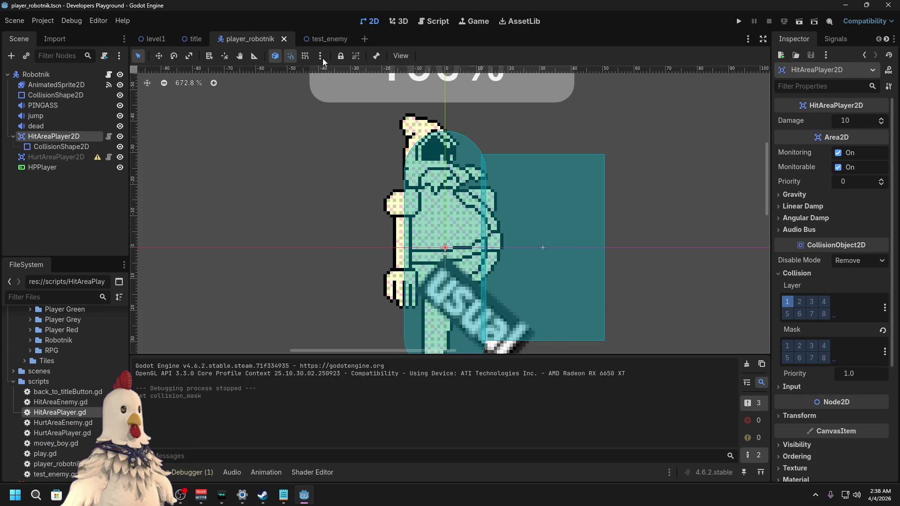
Step: Test the level1 scene twice, then return to the player_robotnik scene
click(172, 38)
click(797, 22)
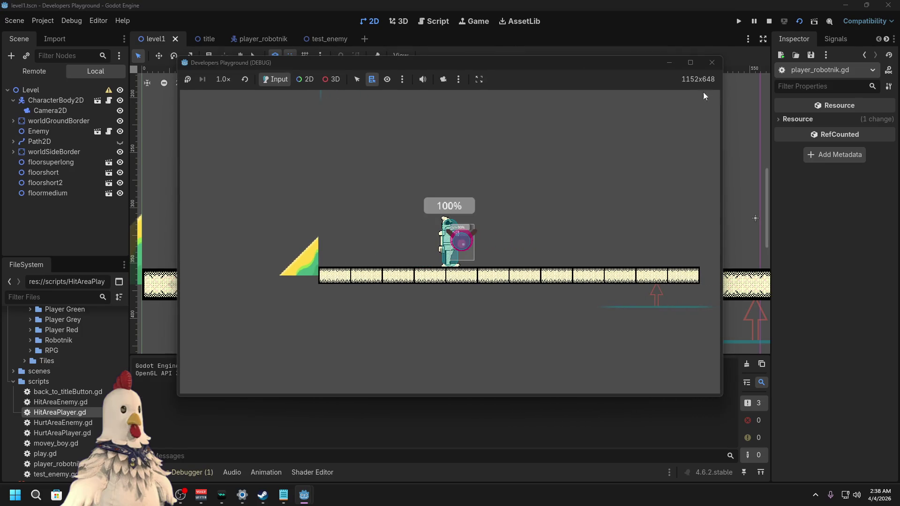
click(713, 64)
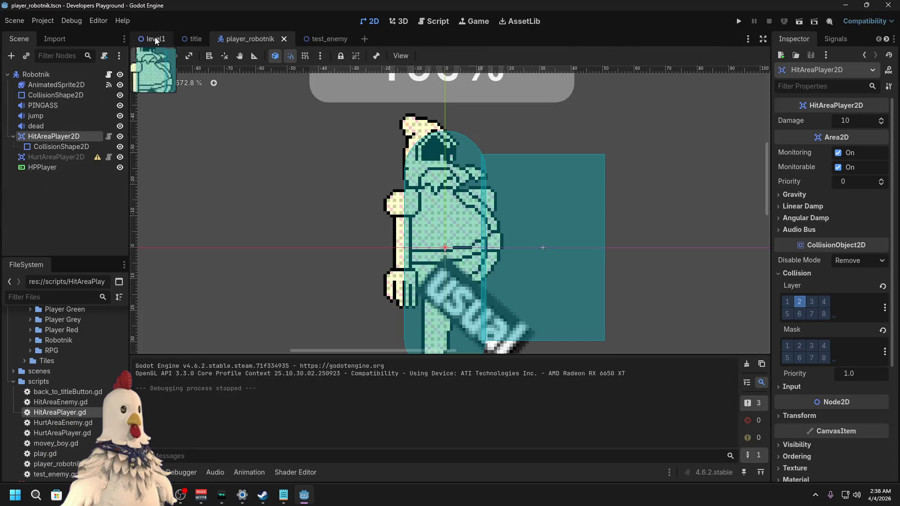
click(800, 21)
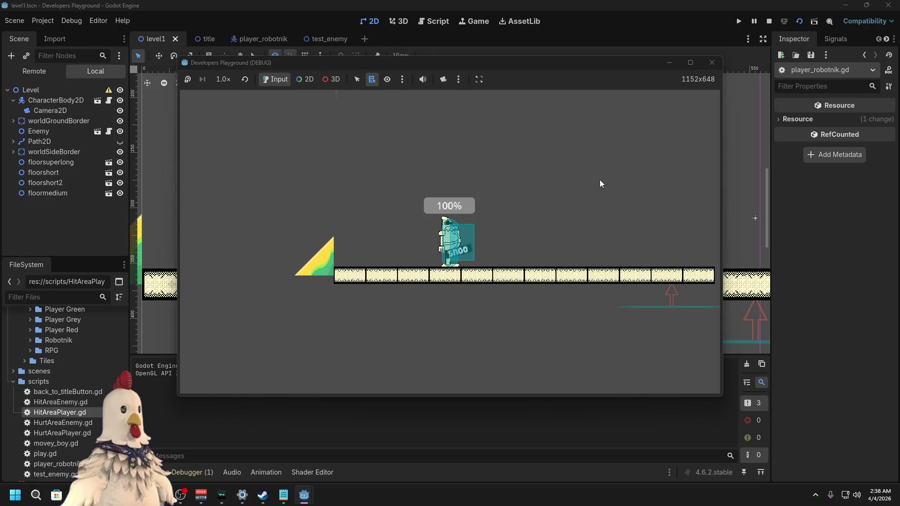
click(713, 63)
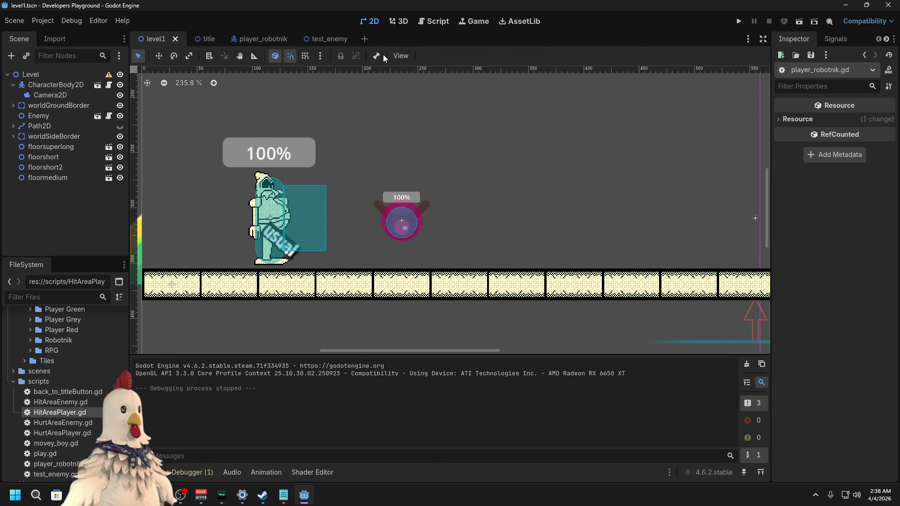
click(309, 38)
click(258, 38)
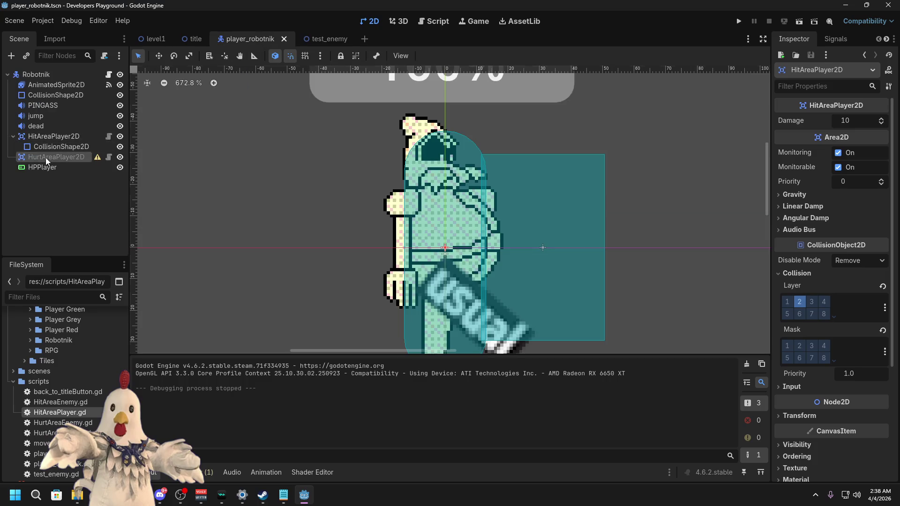
Step: Add a CollisionShape2D with a CapsuleShape2D and pink debug colour under HurtAreaPlayer2D
right_click(46, 158)
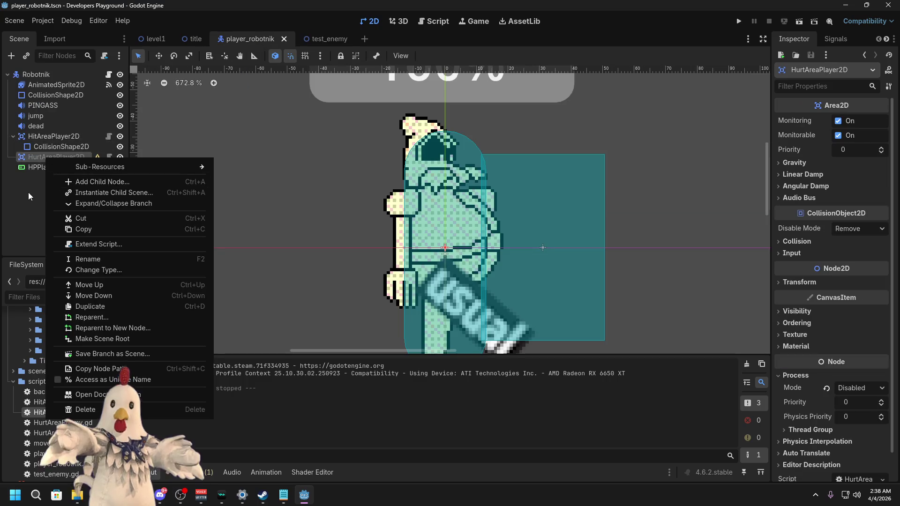
click(124, 181)
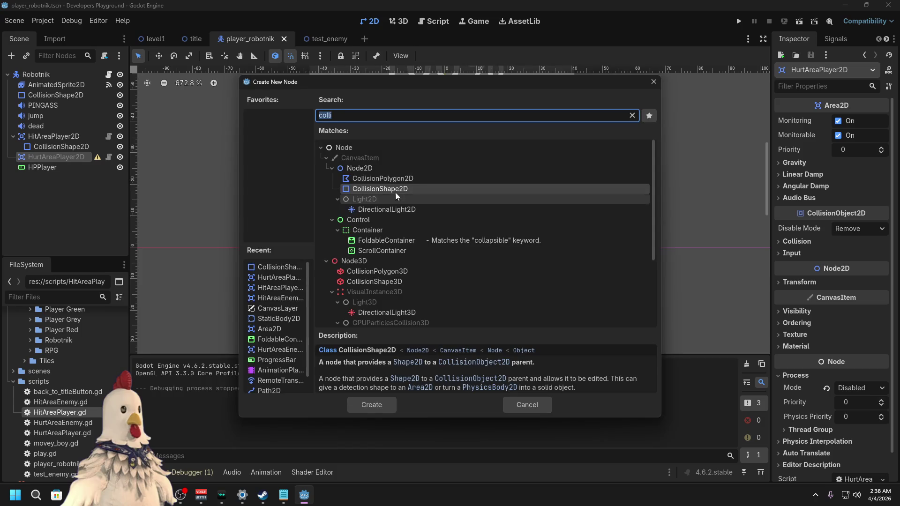
double_click(394, 193)
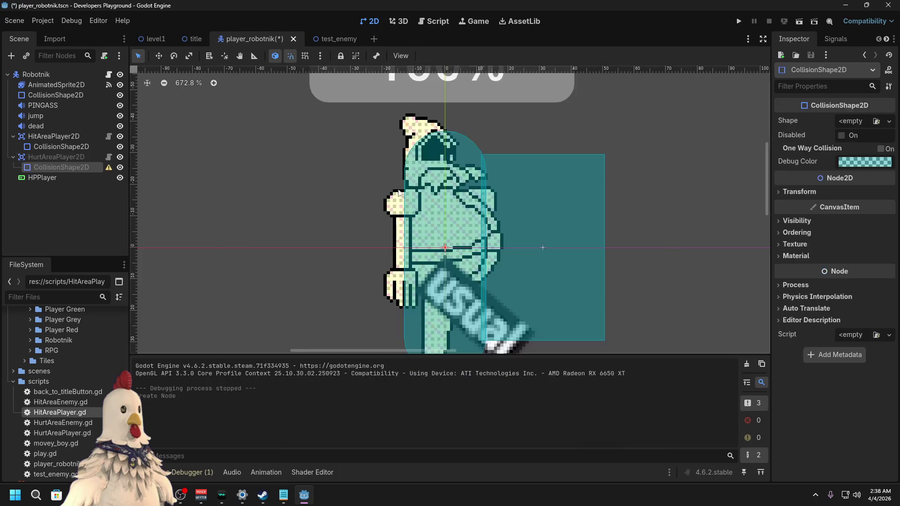
click(865, 120)
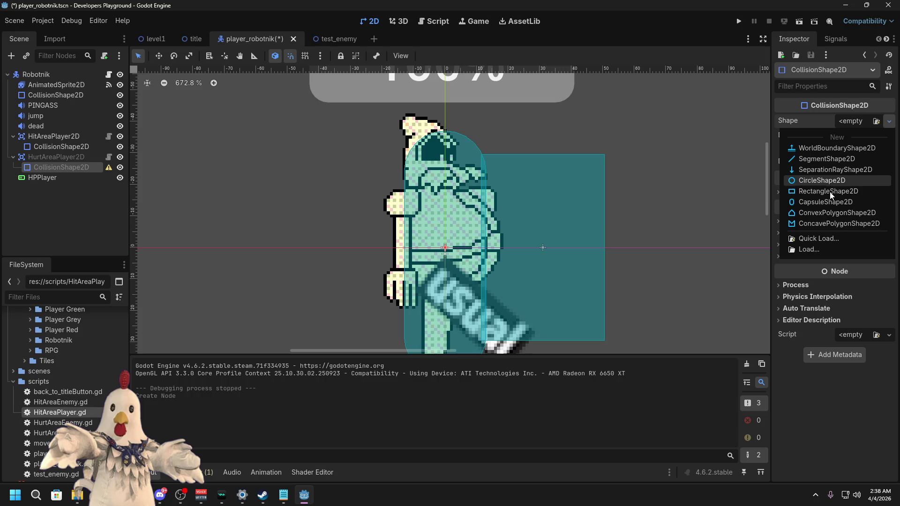
click(826, 202)
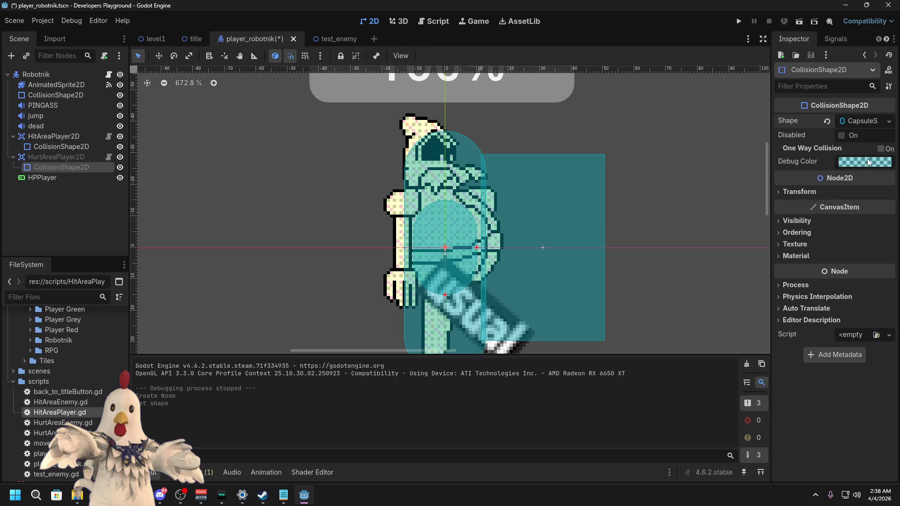
click(867, 162)
drag(831, 209, 877, 231)
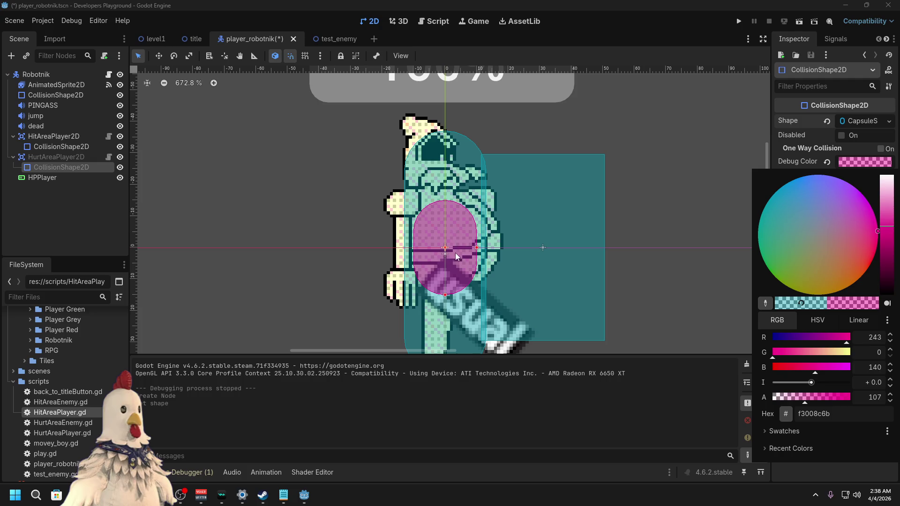
click(446, 314)
Step: Resize the capsule and position it over Robotnik's torso at (0, -4)
drag(445, 295, 446, 318)
drag(450, 268, 448, 235)
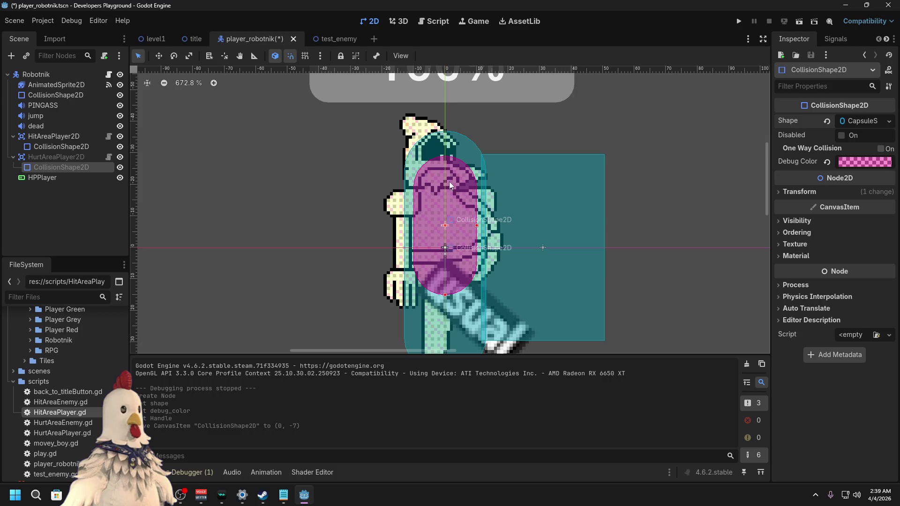
click(446, 286)
drag(449, 232, 450, 241)
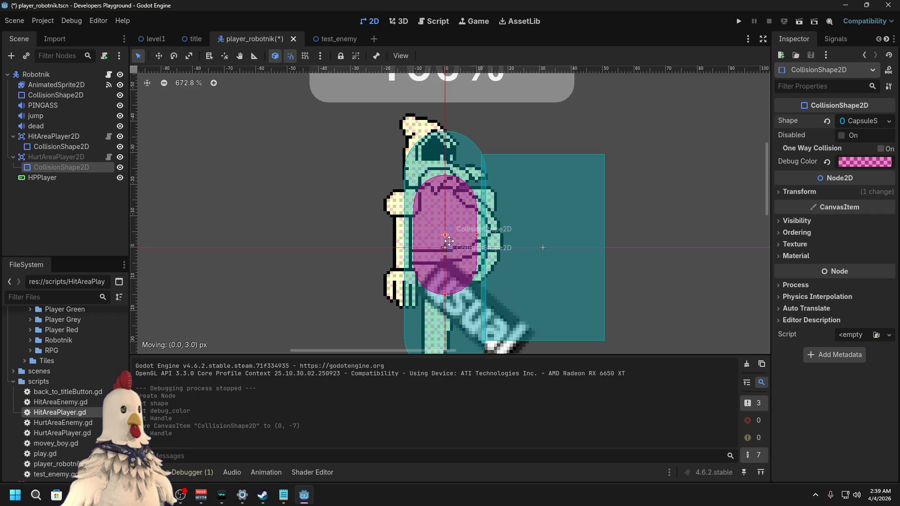
drag(450, 241, 449, 241)
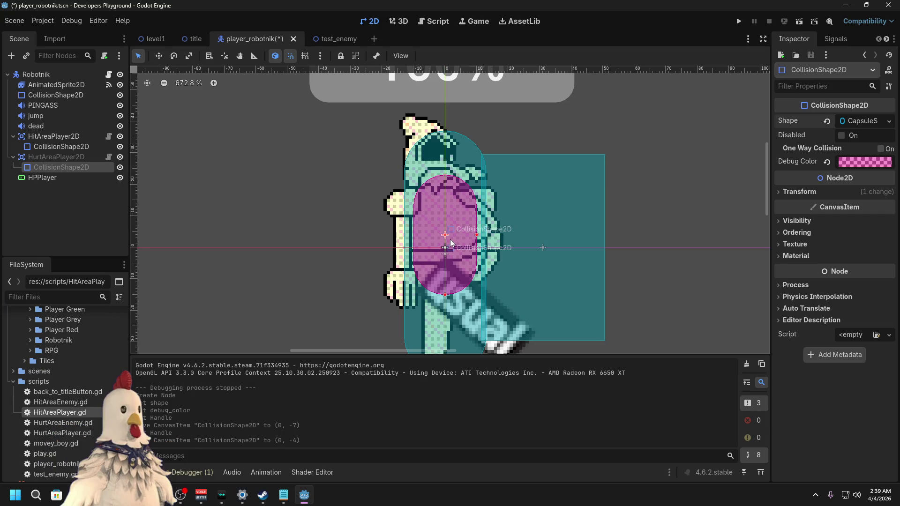
Step: Set HurtAreaPlayer2D's process mode back to Inherit and save the scene
click(104, 159)
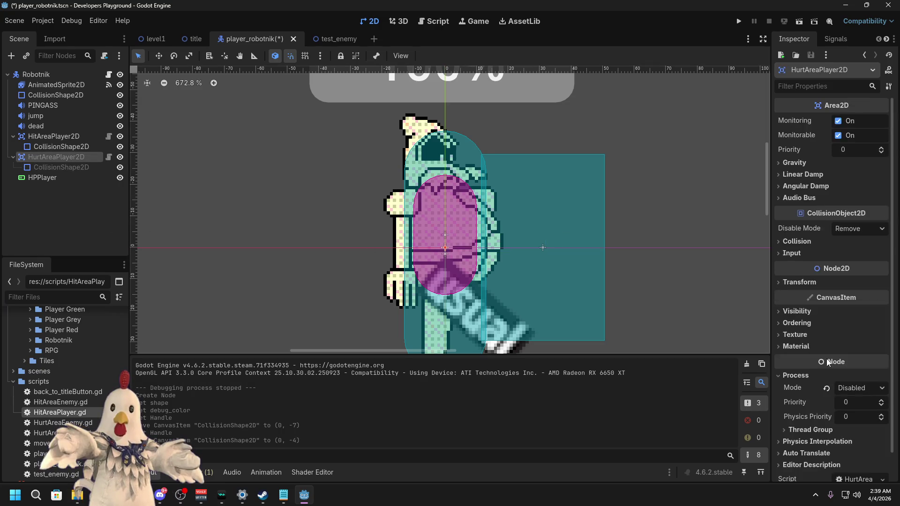
click(858, 386)
click(856, 406)
key(ctrl+s)
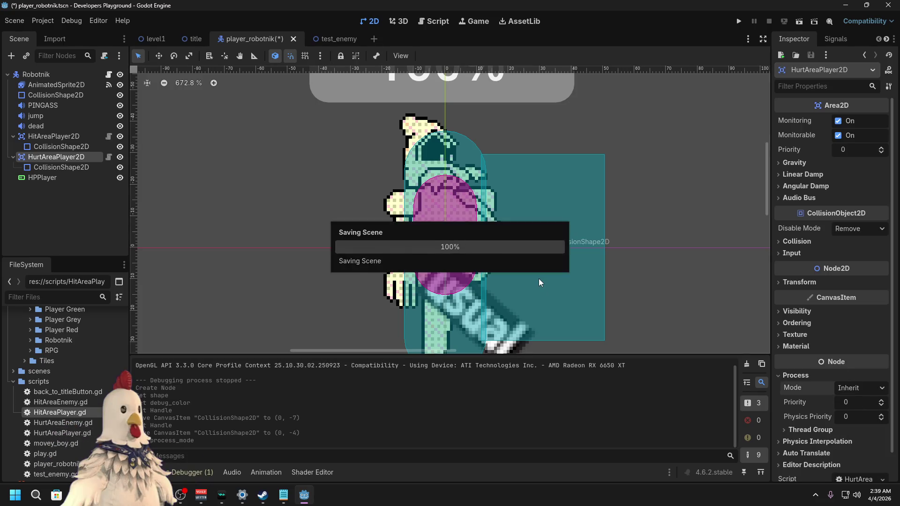
Step: Give the hurt area collision mask bit 2, remove layer bit 1, and save player_robotnik
click(329, 40)
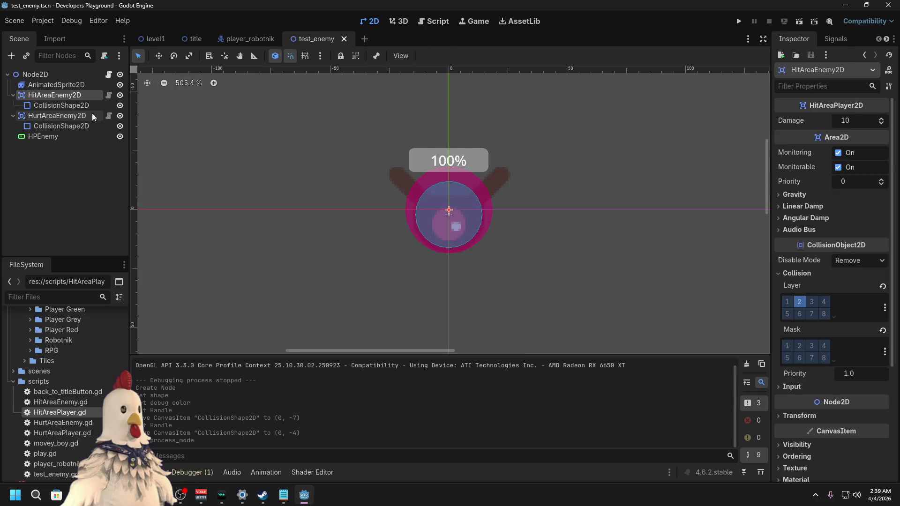
click(234, 39)
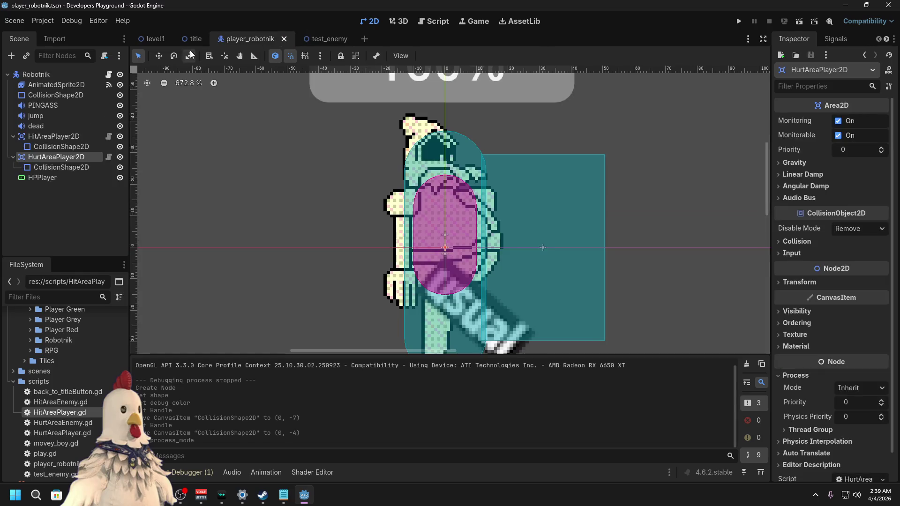
click(797, 242)
click(799, 314)
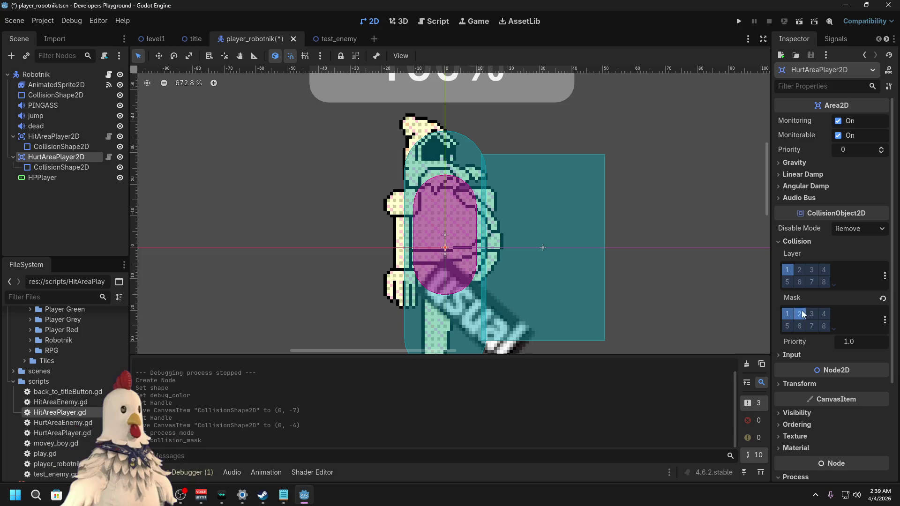
click(795, 271)
key(ctrl+s)
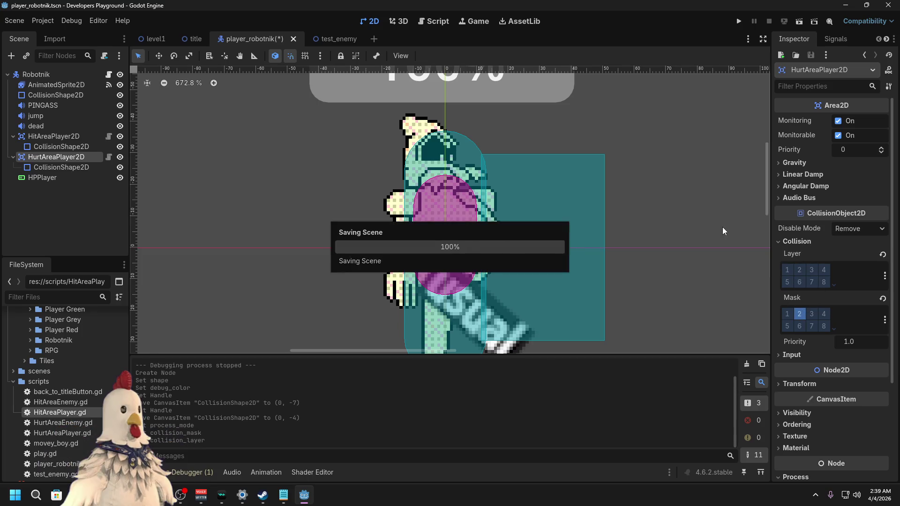
Step: Run level1, walk the player right into the enemy, stop, and open test_enemy
click(148, 39)
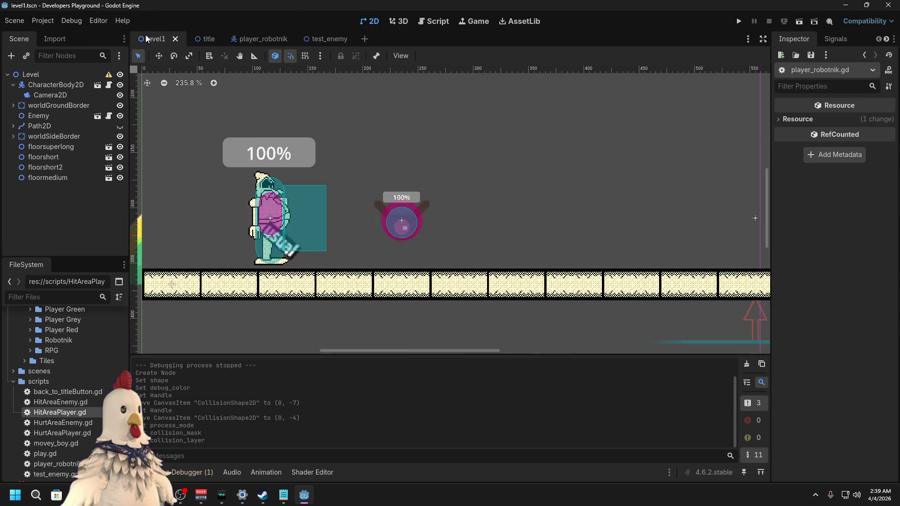
click(795, 22)
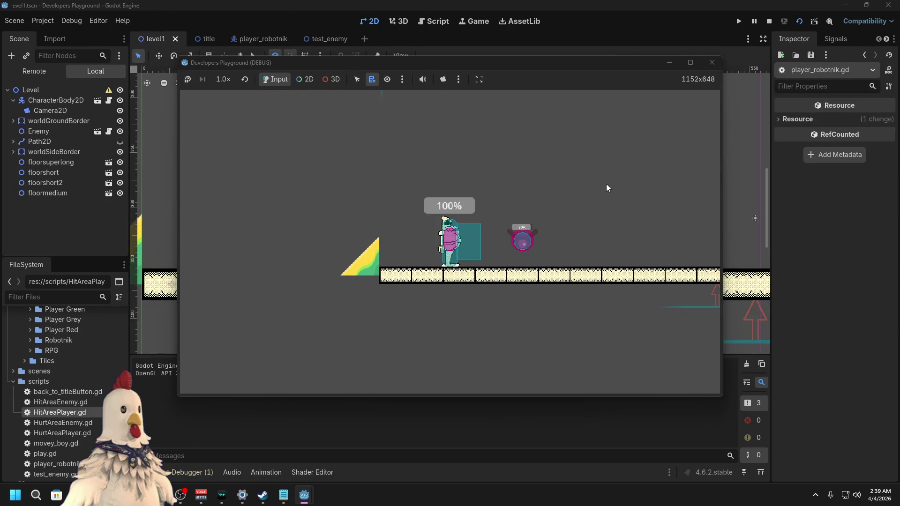
key(Right)
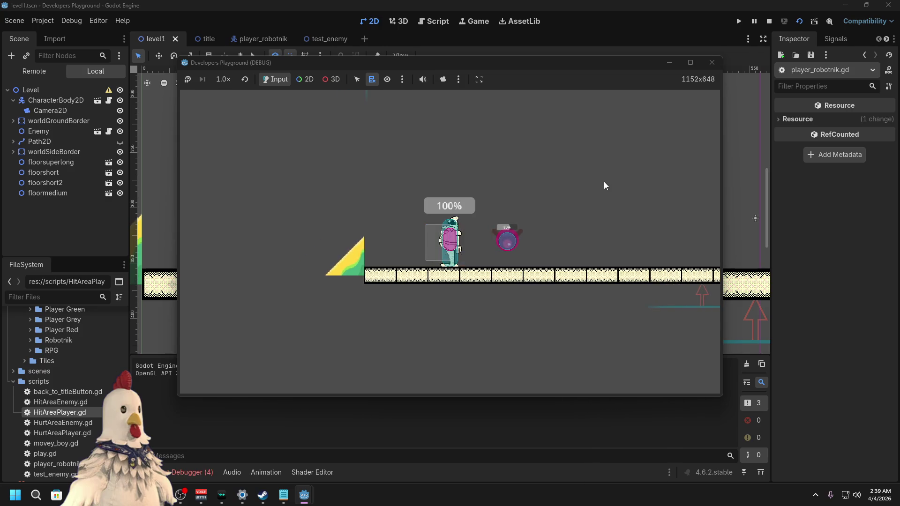
key(Right)
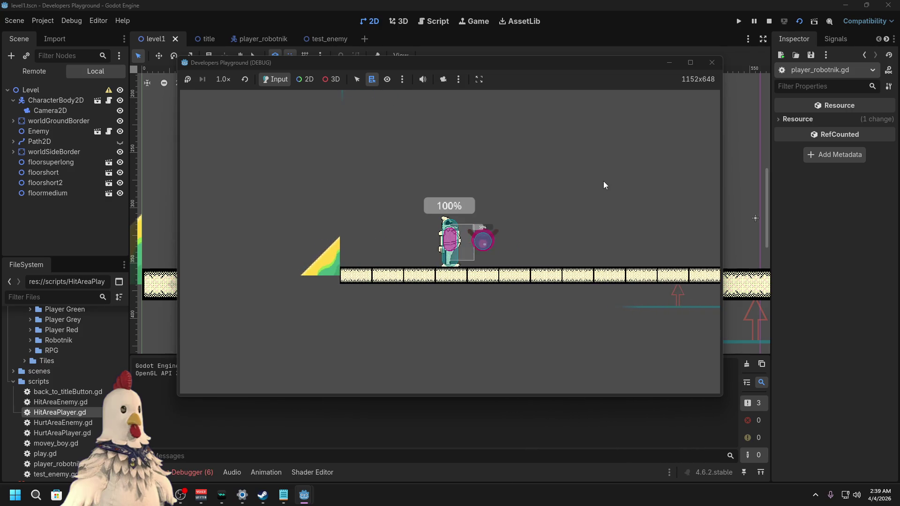
key(Right)
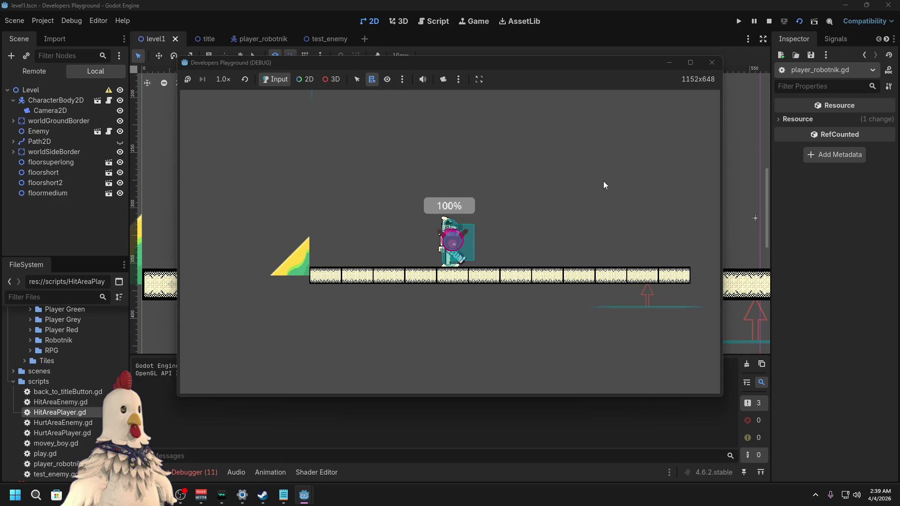
click(713, 62)
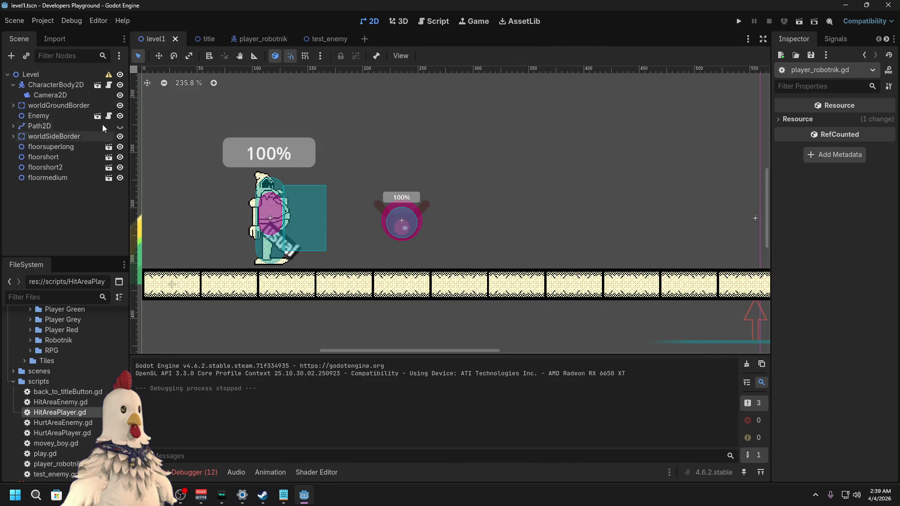
click(310, 43)
Step: Delete the HitAreaEnemy2D and HurtAreaEnemy2D nodes from the enemy scene
click(48, 116)
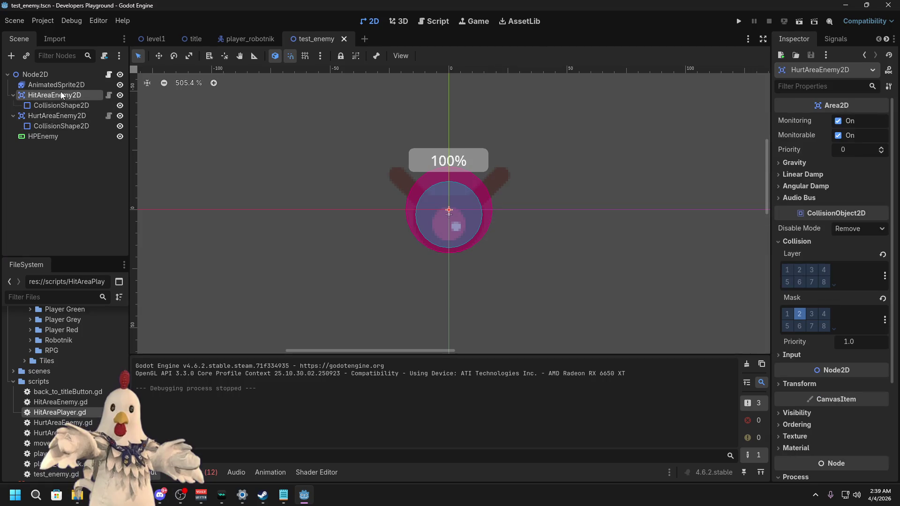
right_click(59, 94)
click(62, 97)
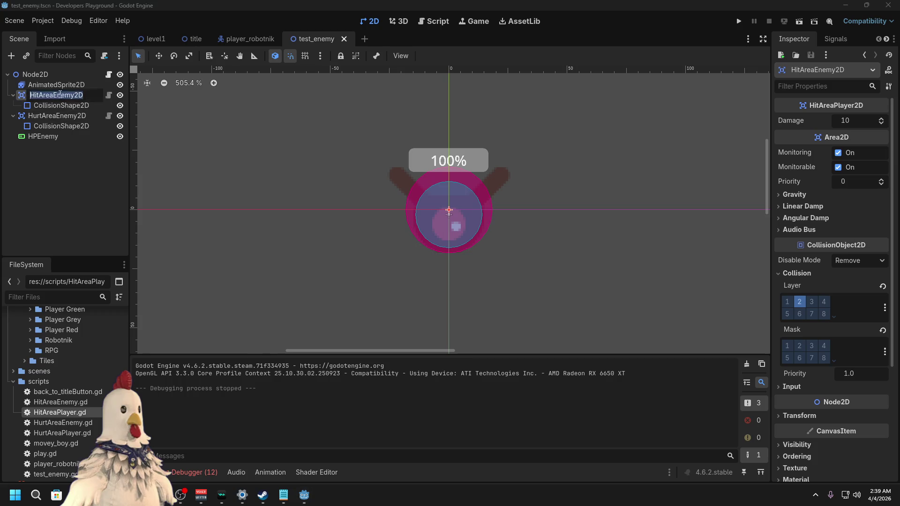
key(Delete)
click(424, 259)
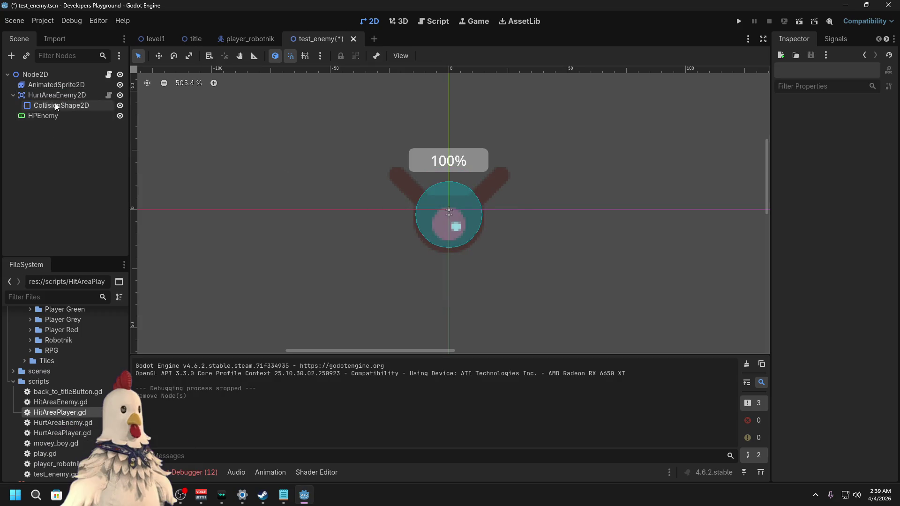
click(57, 98)
key(Delete)
key(Return)
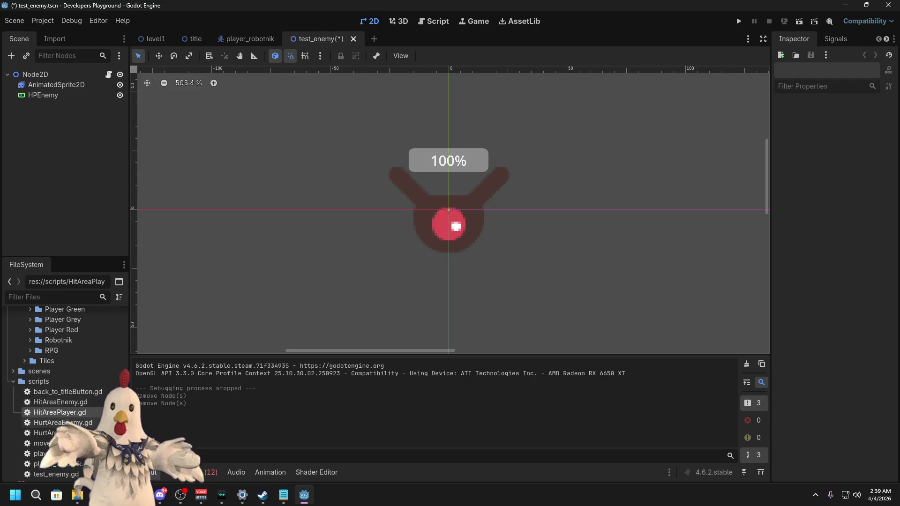
Step: Try dragging the HitAreaEnemy.gd script into the enemy scene tree
click(63, 423)
mouse_move(61, 402)
mouse_down()
mouse_move(68, 100)
mouse_move(72, 394)
mouse_move(68, 307)
mouse_move(96, 335)
mouse_move(126, 339)
mouse_up()
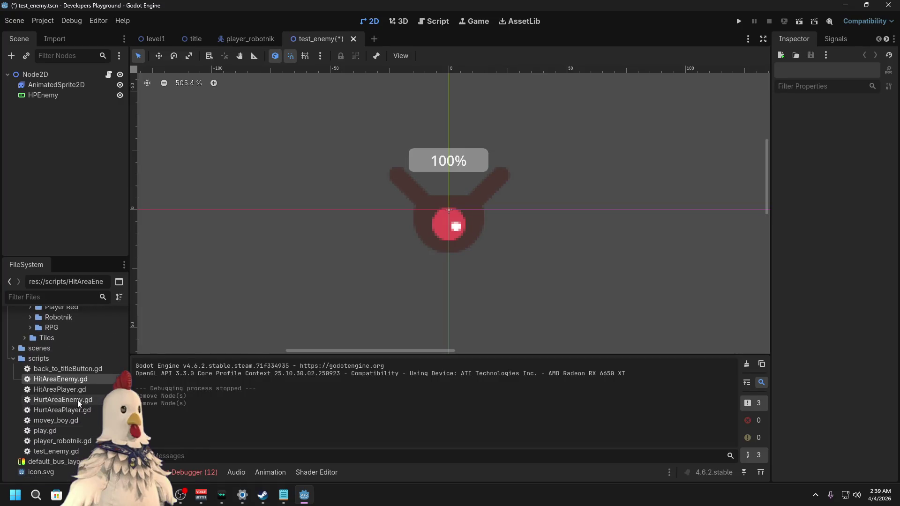
right_click(58, 126)
Step: Add HitAreaEnemy2D and HurtAreaEnemy2D child nodes to the enemy scene
click(141, 133)
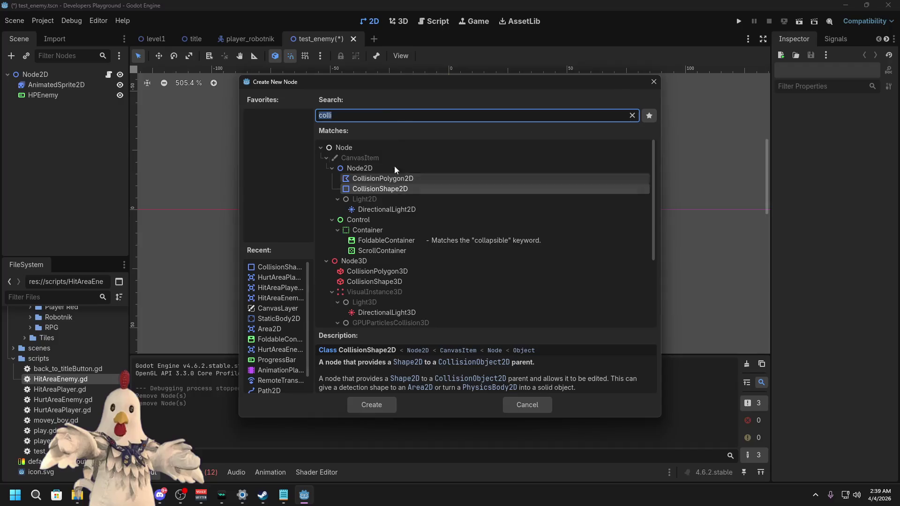
text(hit)
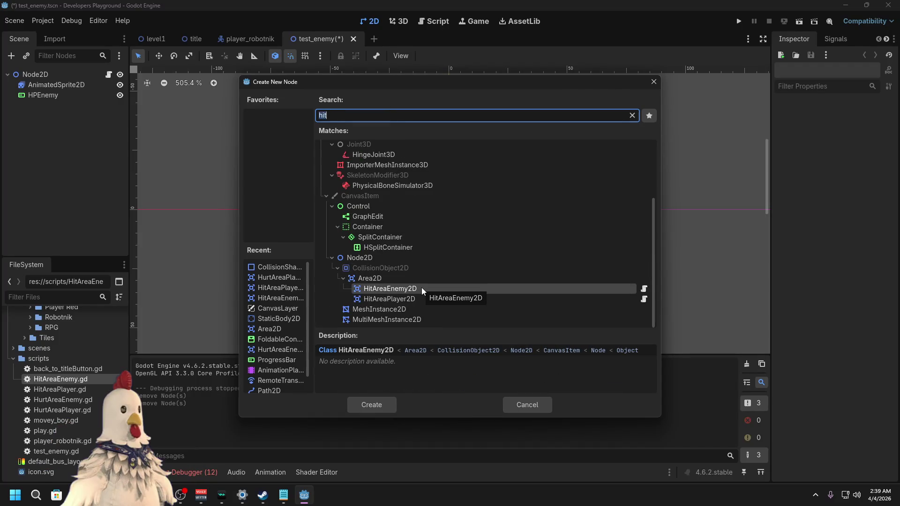
text(area)
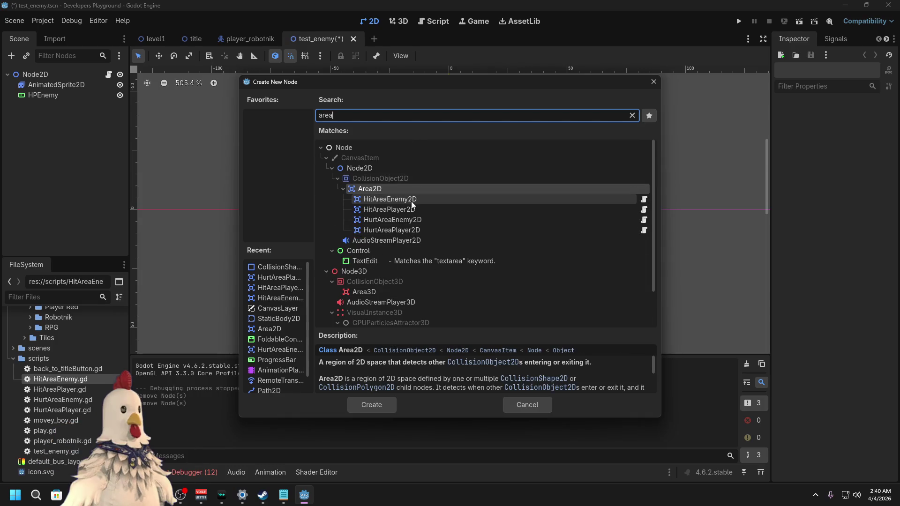
double_click(412, 200)
right_click(64, 142)
click(122, 169)
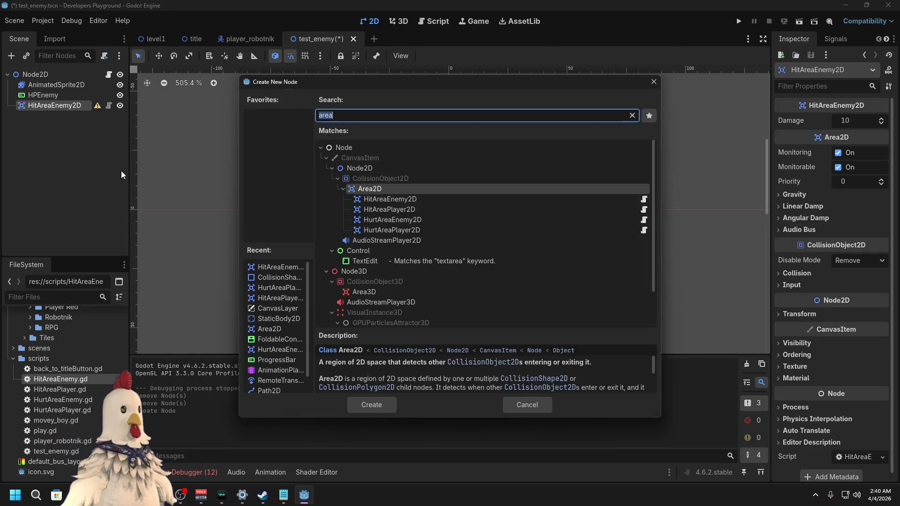
double_click(410, 221)
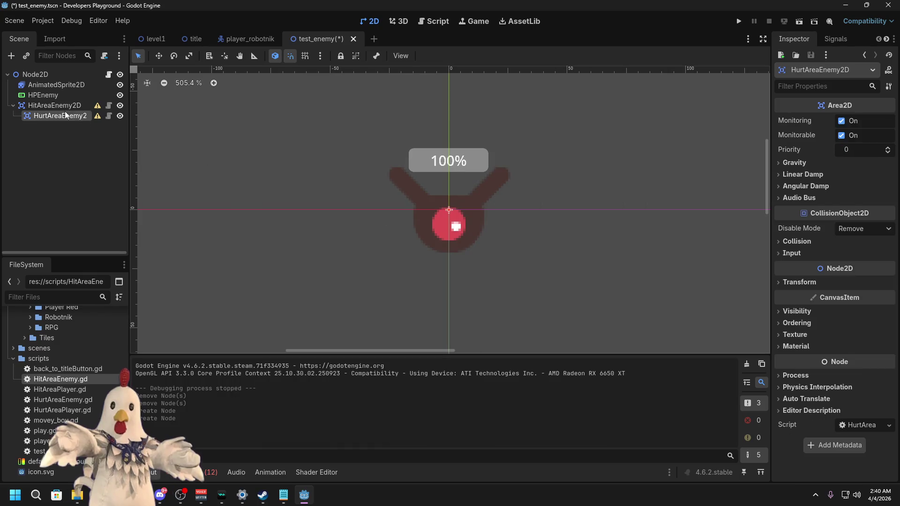
Step: Rearrange both areas directly under Node2D, with HitAreaEnemy2D above HurtAreaEnemy2D
mouse_move(56, 116)
mouse_down()
mouse_move(60, 101)
mouse_move(52, 120)
mouse_up()
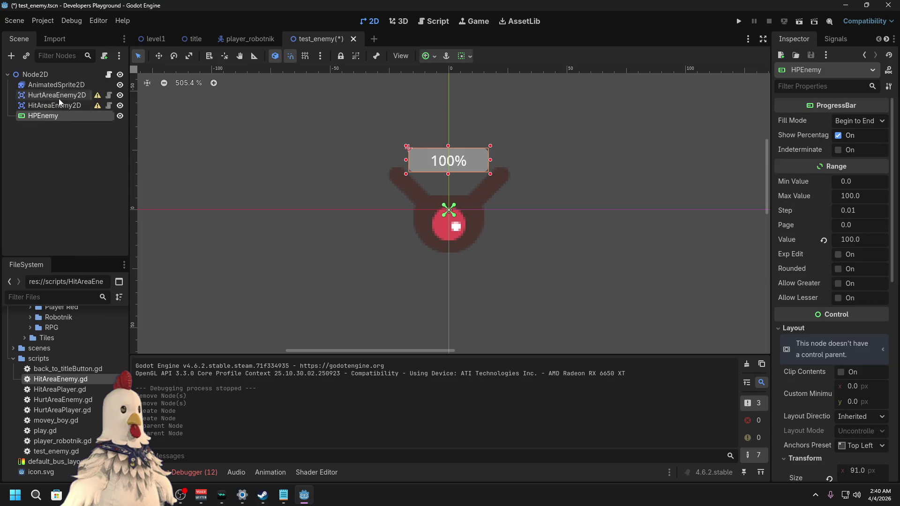
right_click(58, 99)
click(41, 132)
drag(51, 98, 54, 91)
right_click(53, 96)
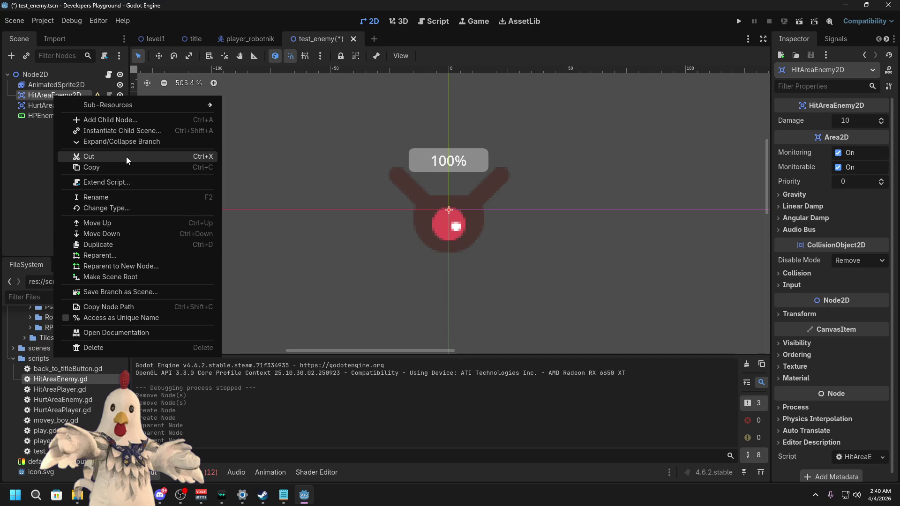
Step: Add a CollisionShape2D child under both HitAreaEnemy2D and HurtAreaEnemy2D
click(138, 121)
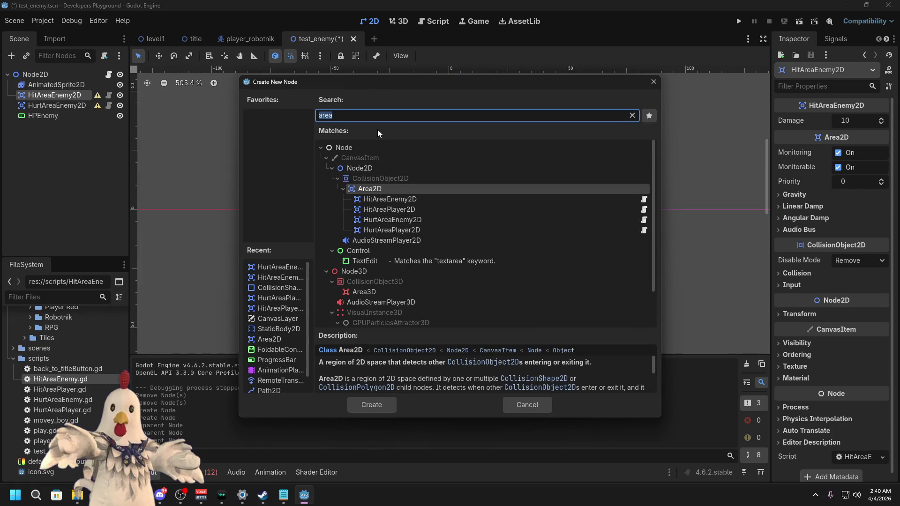
text(colli)
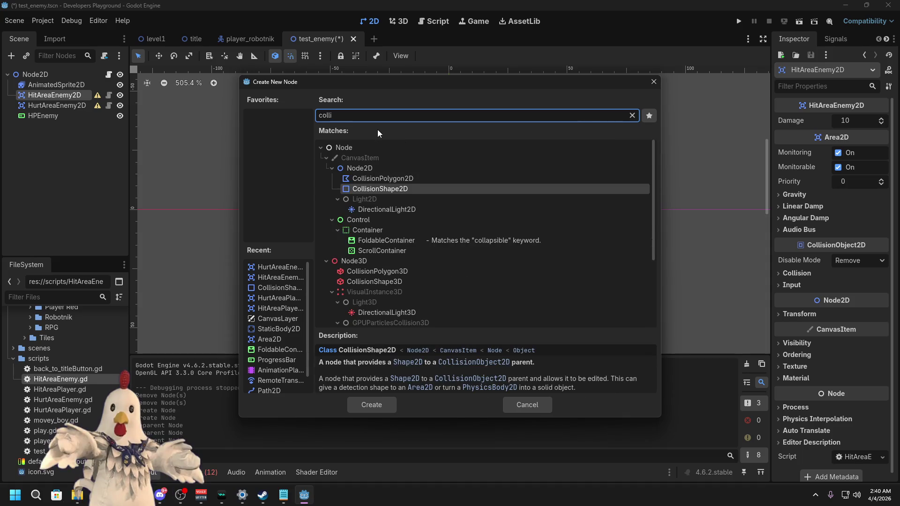
double_click(376, 189)
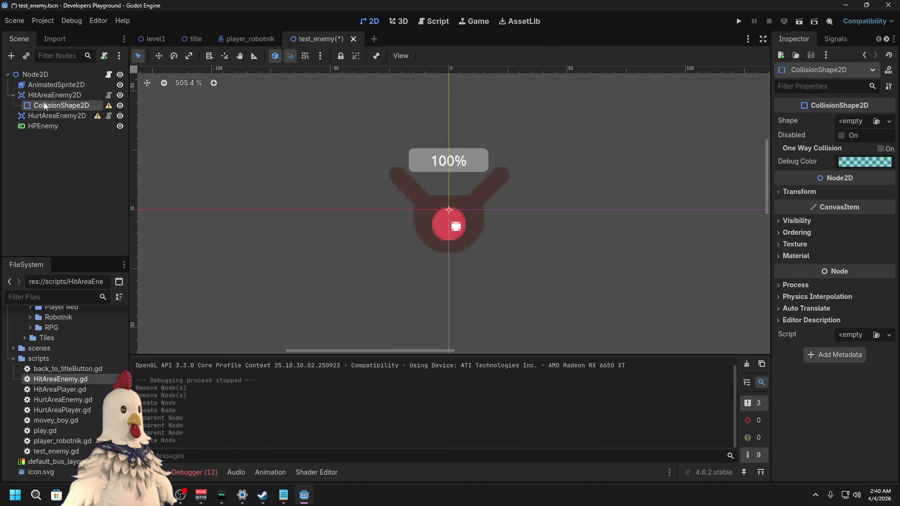
right_click(71, 115)
click(93, 137)
double_click(384, 189)
Step: Give the hit area's collision shape a CircleShape2D enlarged to cover the whole enemy
click(71, 108)
click(854, 123)
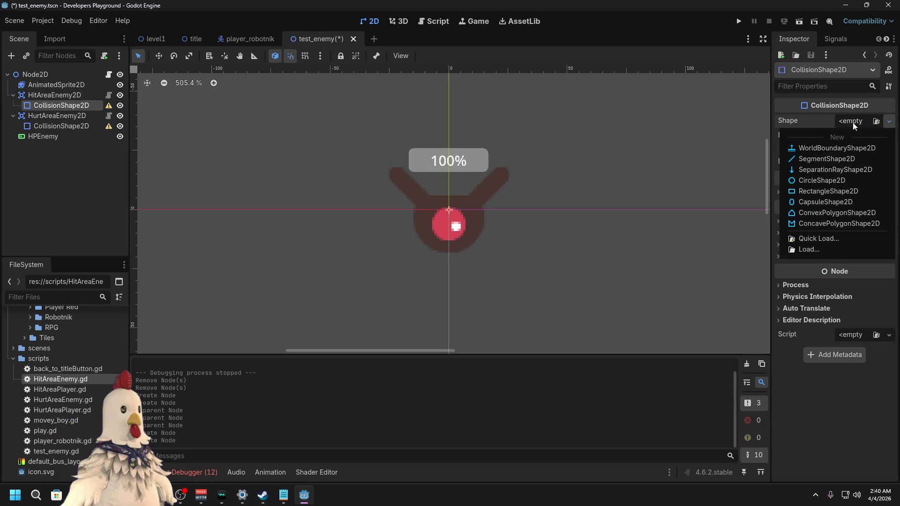
click(827, 182)
mouse_move(464, 213)
mouse_down()
mouse_move(367, 213)
mouse_move(453, 213)
mouse_up()
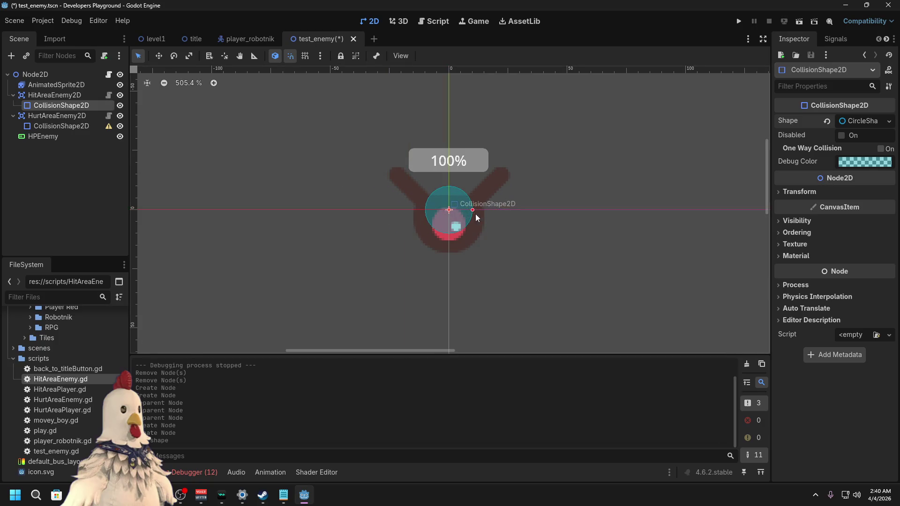
click(889, 121)
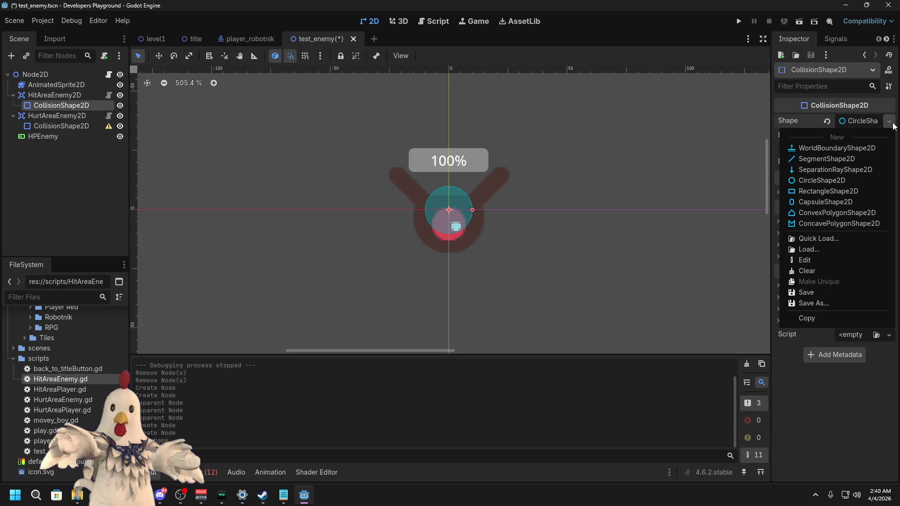
click(851, 224)
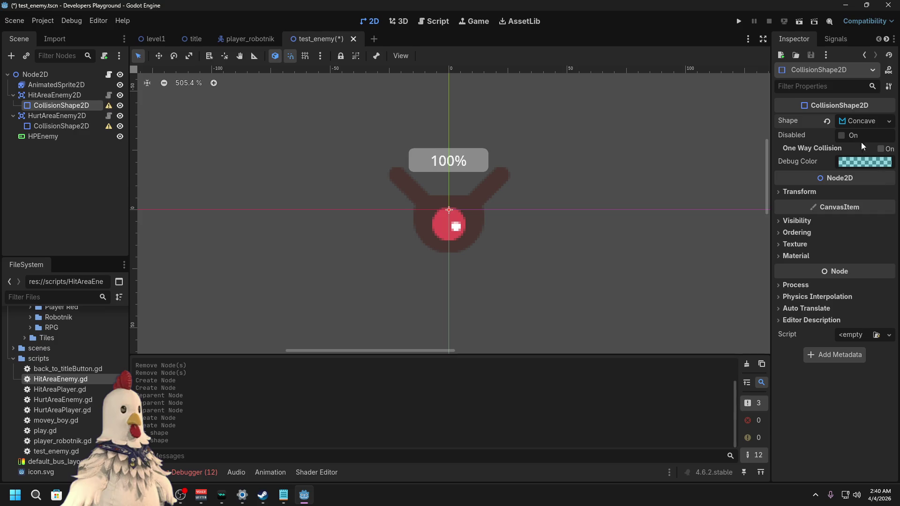
click(888, 122)
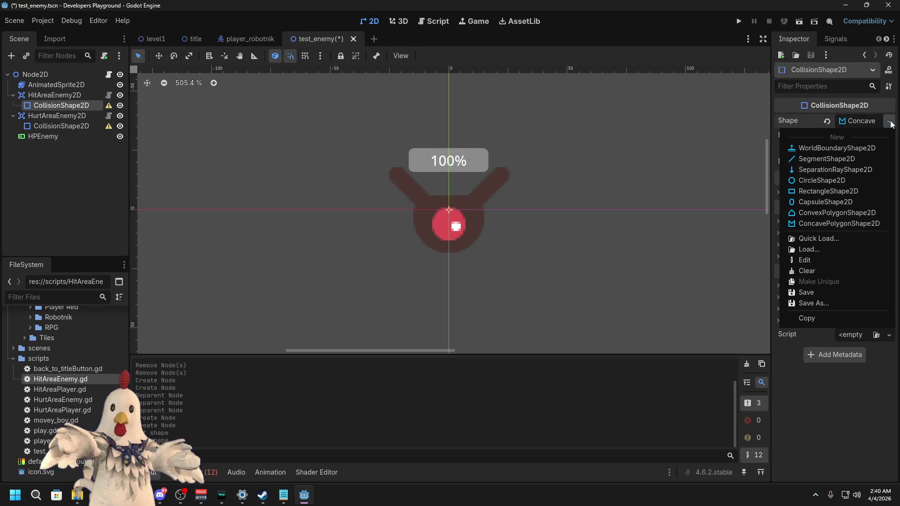
click(842, 182)
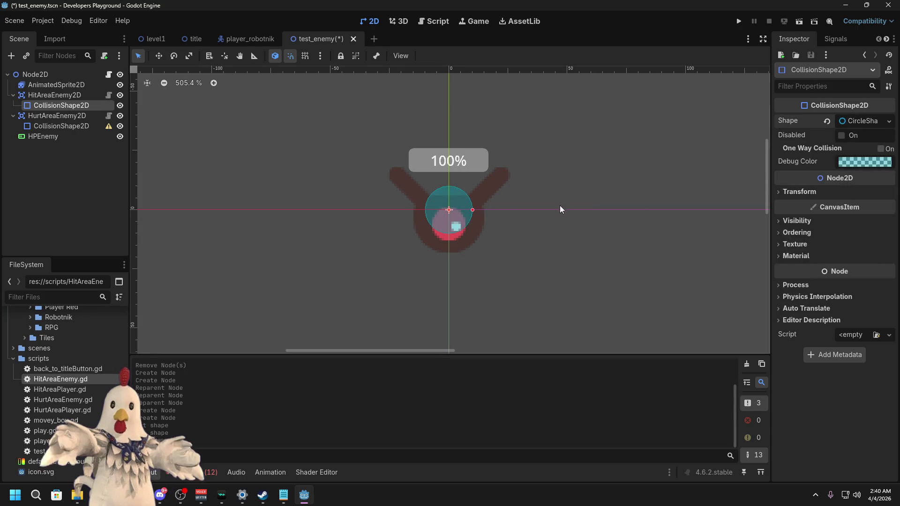
drag(473, 211, 503, 211)
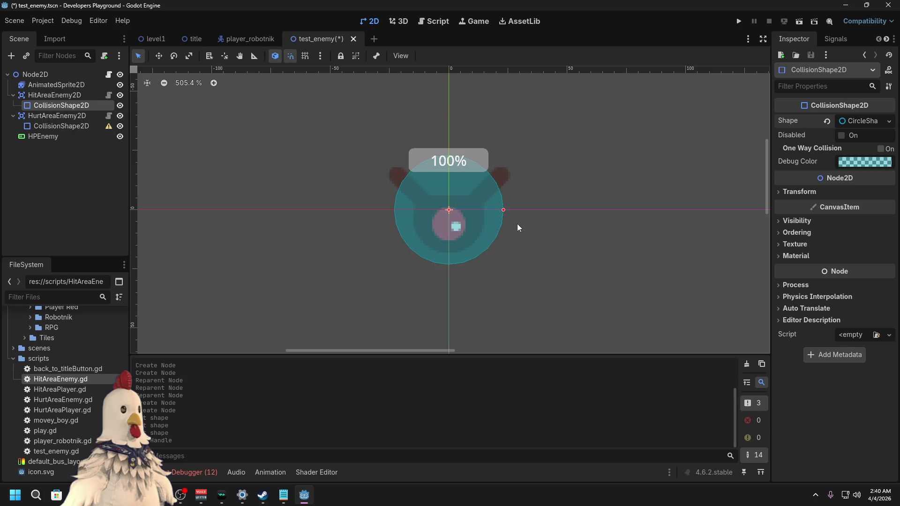
mouse_move(503, 210)
mouse_down()
mouse_move(512, 207)
mouse_move(500, 210)
mouse_up()
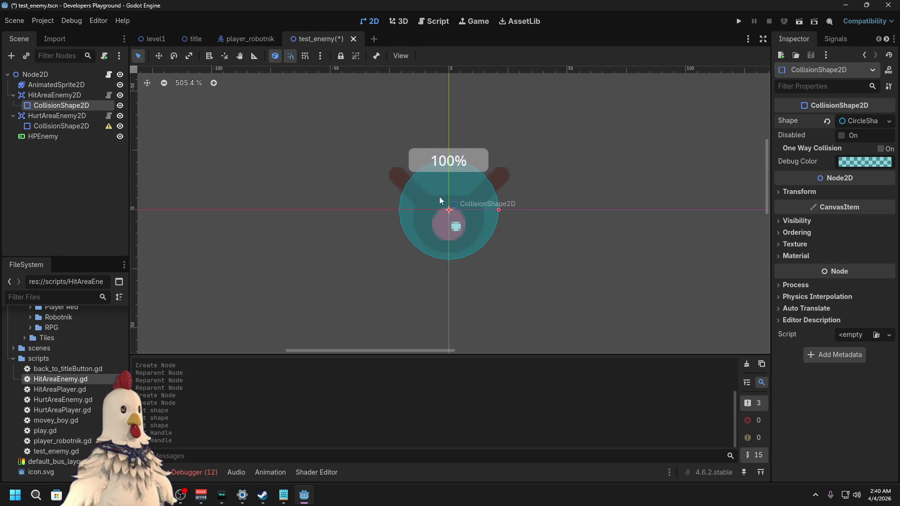
Step: Make the hurt area's shape a CircleShape2D with magenta debug colour, and enlarge it
click(62, 117)
click(64, 127)
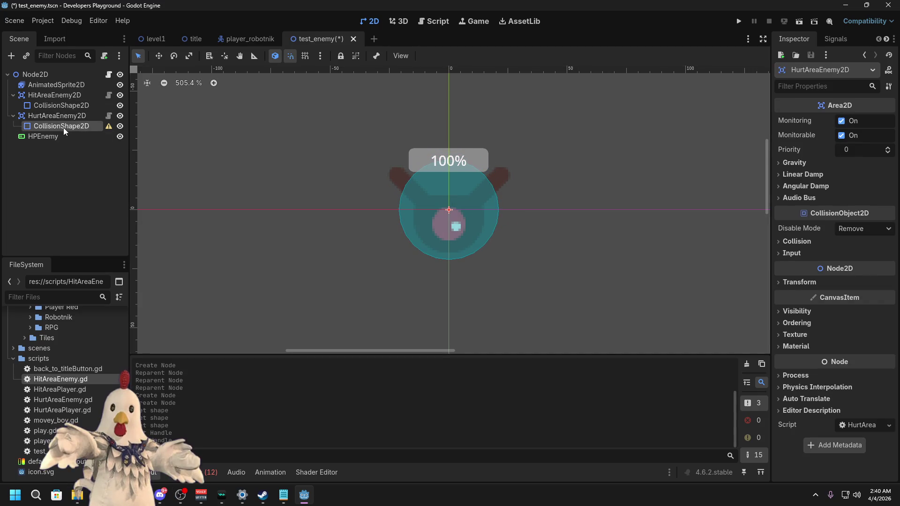
click(889, 122)
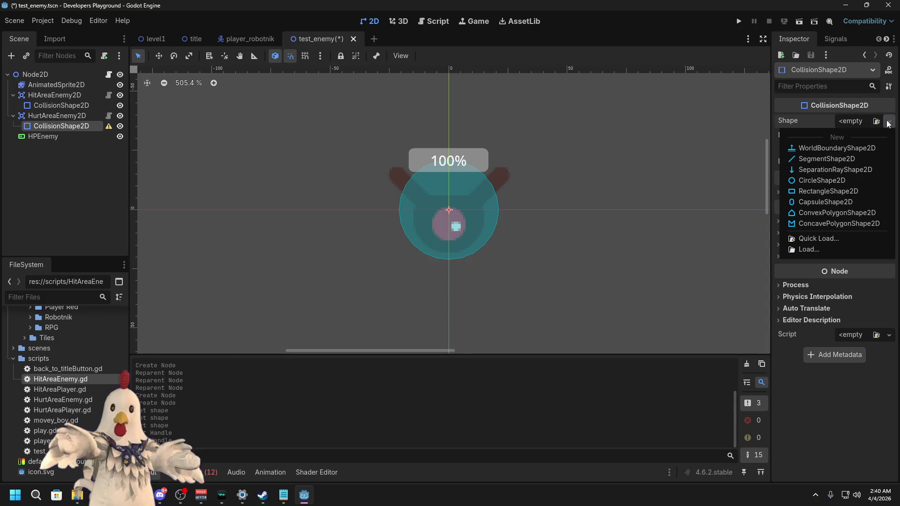
click(819, 180)
click(865, 162)
click(877, 223)
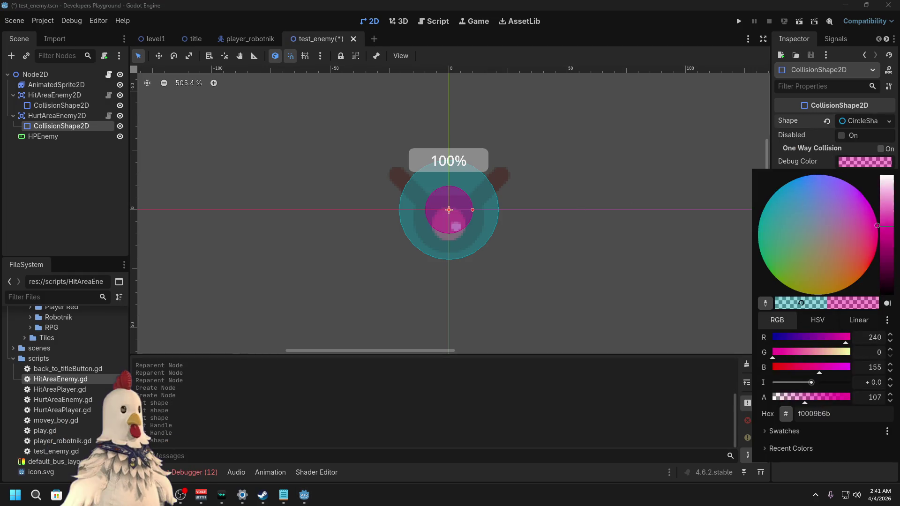
click(473, 210)
drag(471, 210, 487, 211)
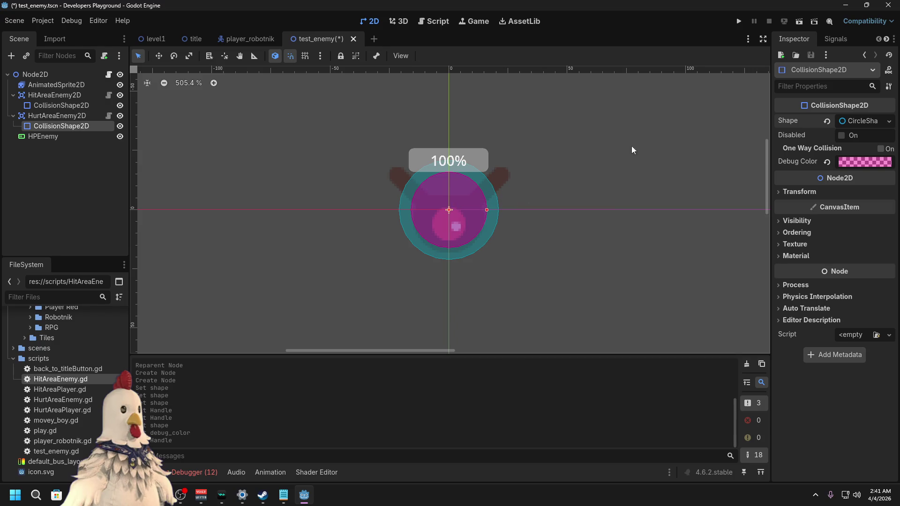
Step: Save the test_enemy scene and return to the level1 scene
key(ctrl+s)
click(167, 36)
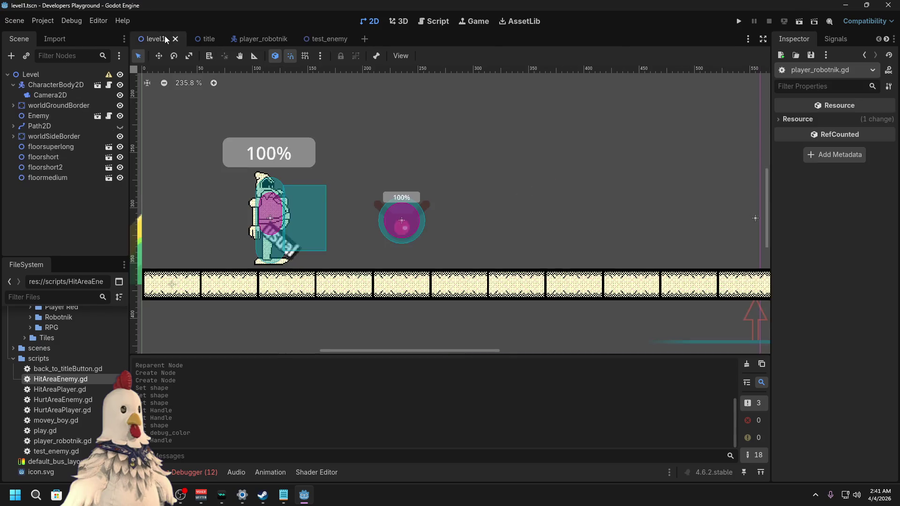
click(330, 39)
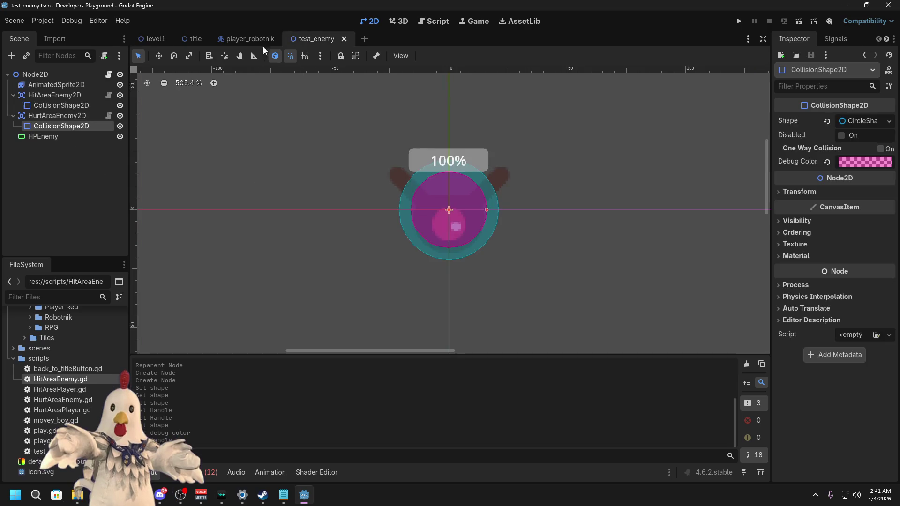
Step: Put HitAreaEnemy2D on collision layer 2 with its collision mask cleared
click(54, 115)
click(796, 375)
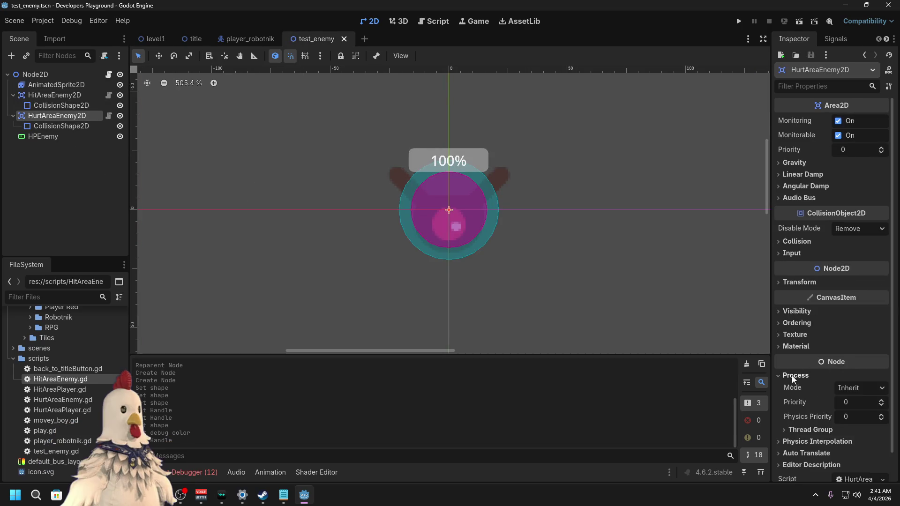
click(52, 96)
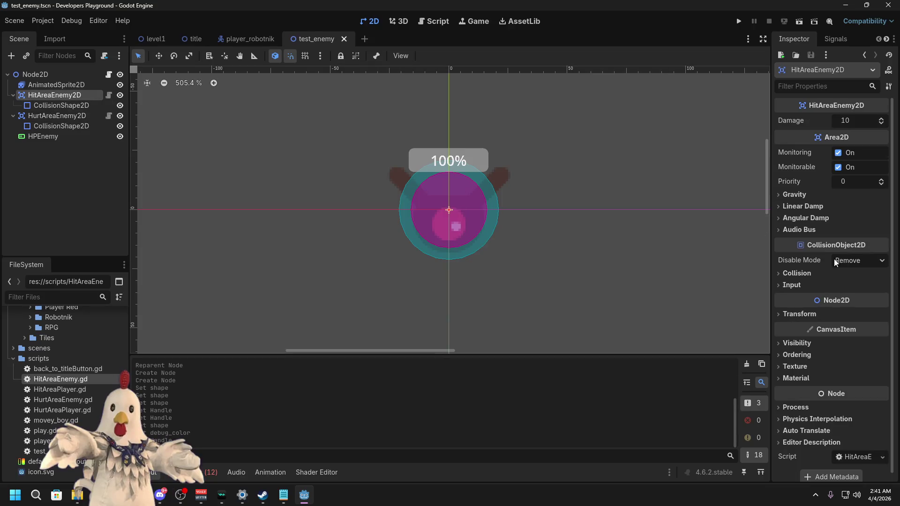
click(796, 274)
click(799, 302)
click(784, 344)
Step: Set HurtAreaEnemy2D to mask layer 2 only, removing it from layer 1
click(58, 116)
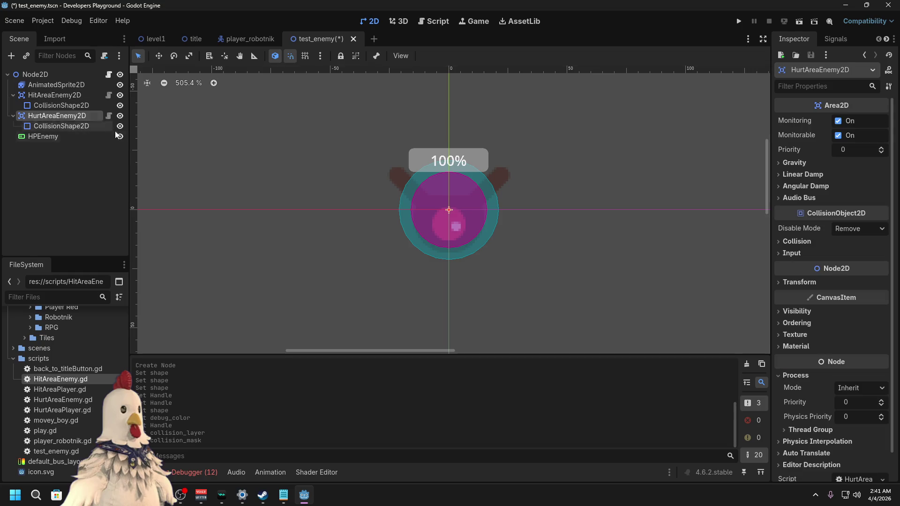
click(797, 241)
click(799, 314)
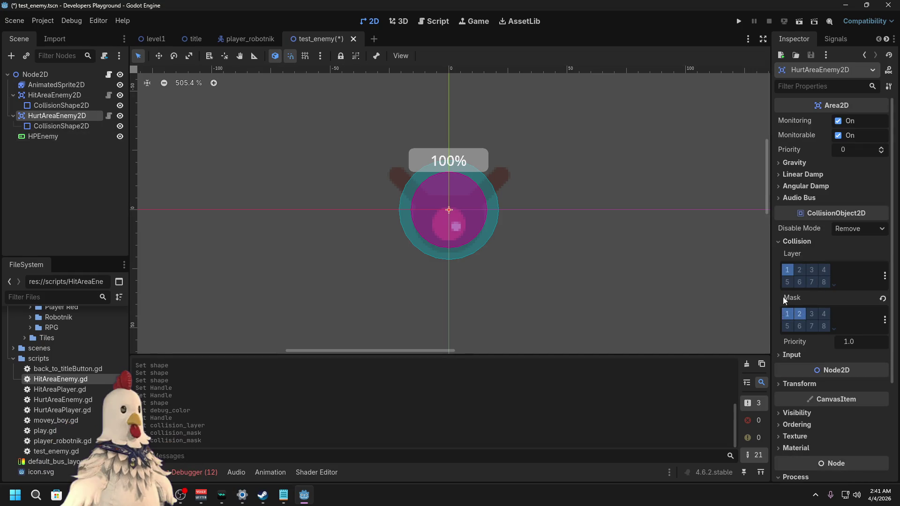
click(787, 270)
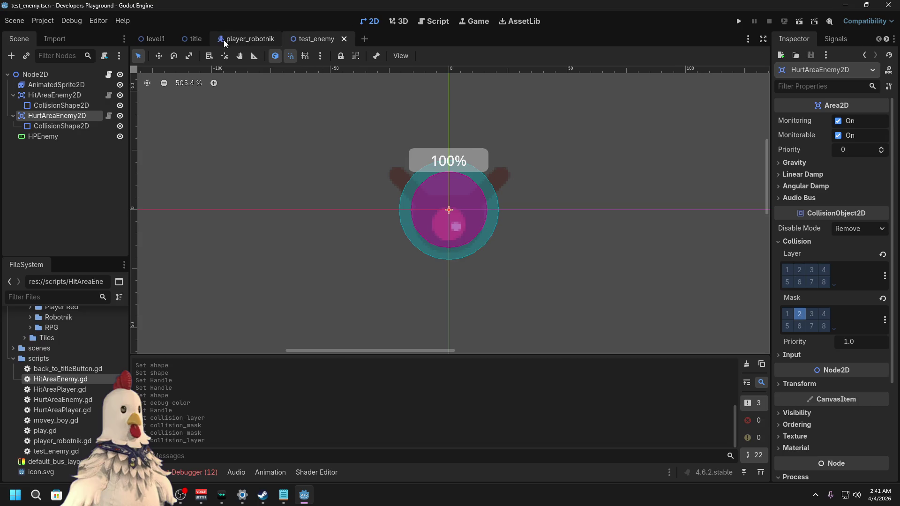
Step: Recheck the hit area's layers in test_enemy, then run the level1 scene
click(241, 40)
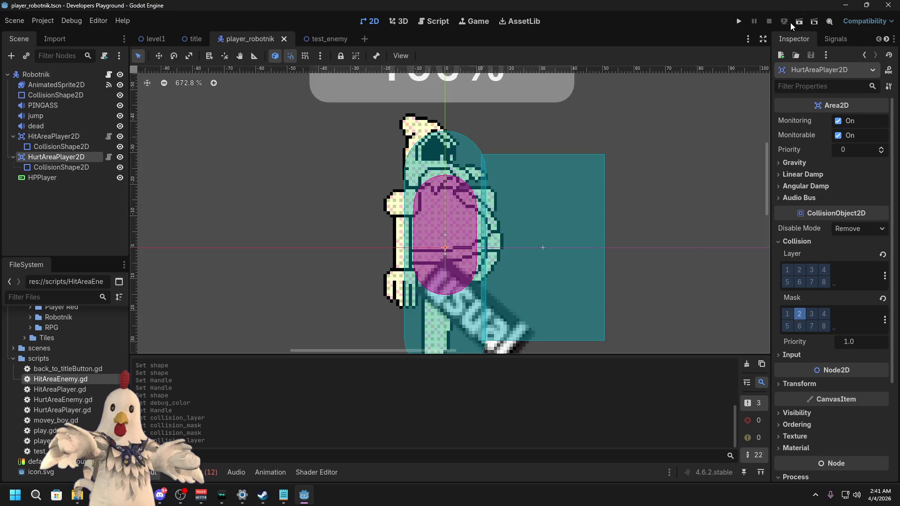
click(329, 38)
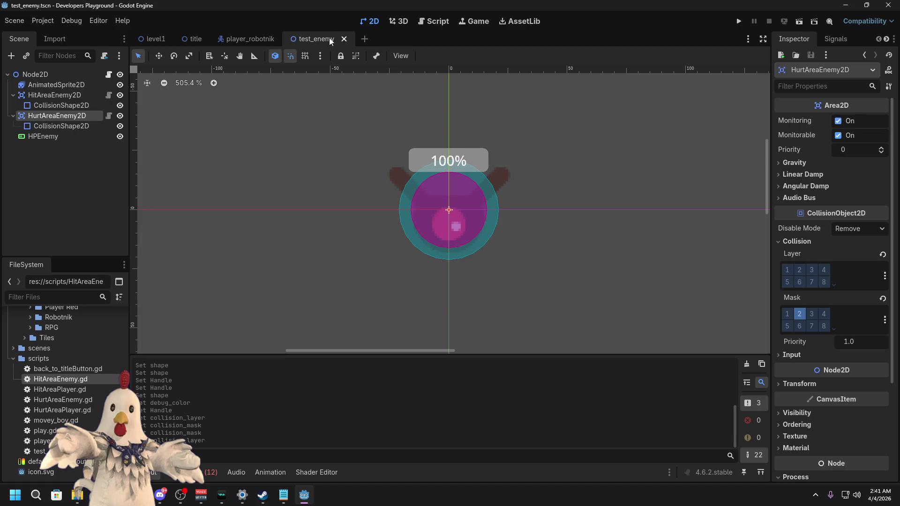
click(64, 97)
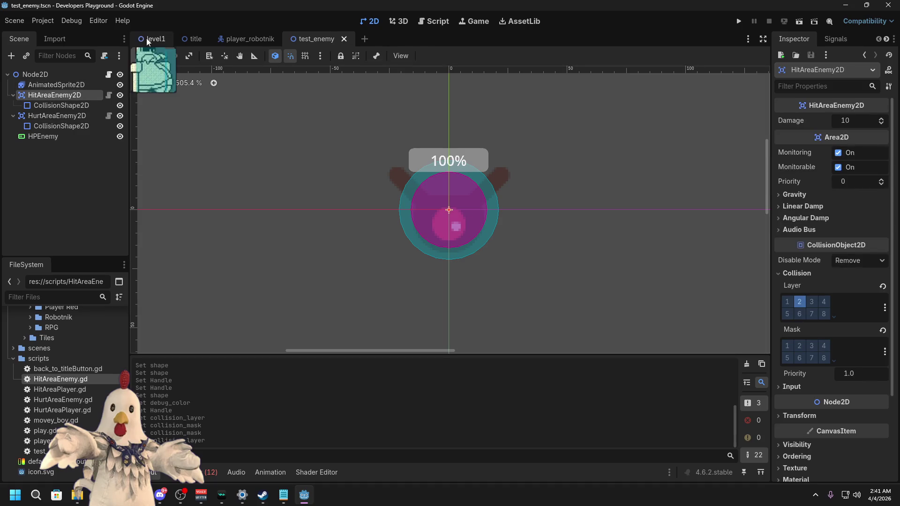
click(156, 39)
click(800, 21)
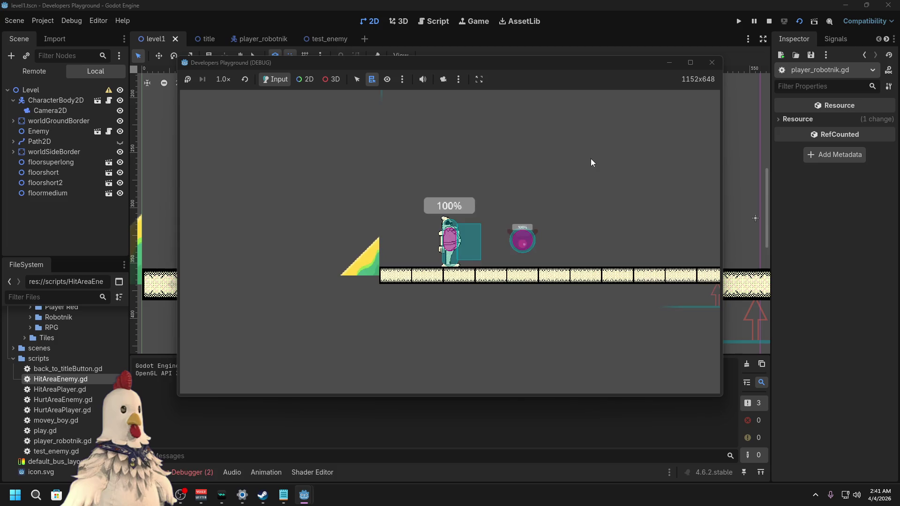
Step: Walk the player back and forth through the enemy, then stop the game
key(Left)
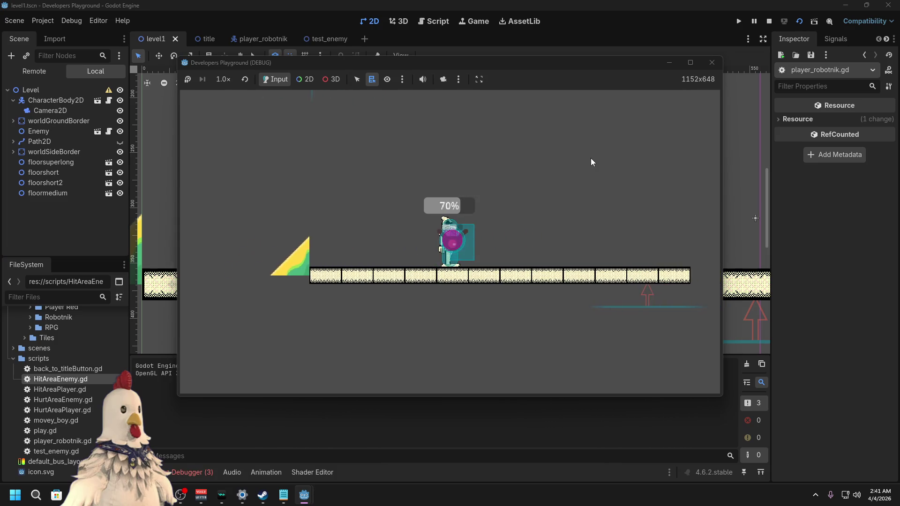
key(Right)
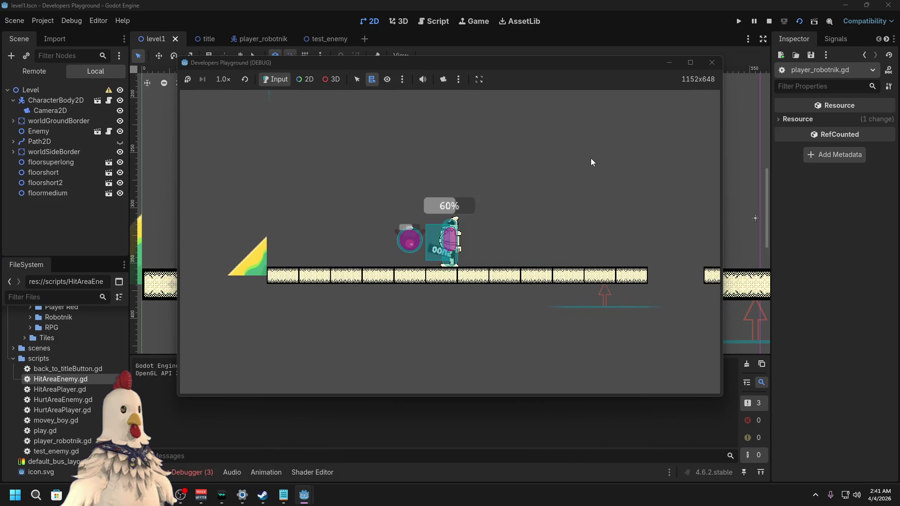
key(Left)
key(Right)
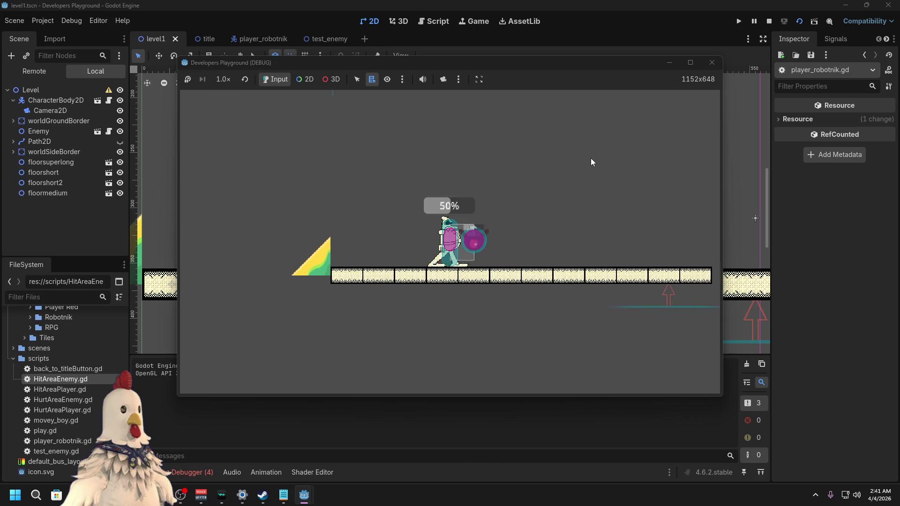
key(Left)
key(Left)
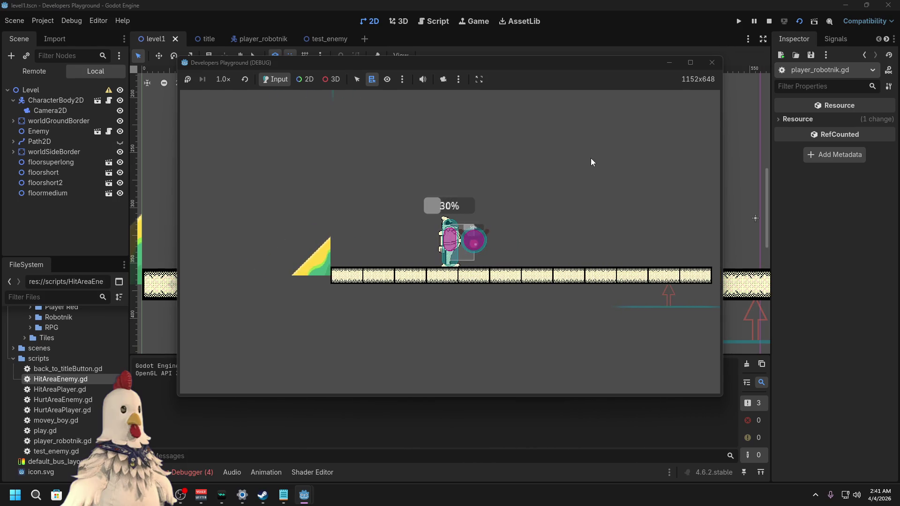
key(Right)
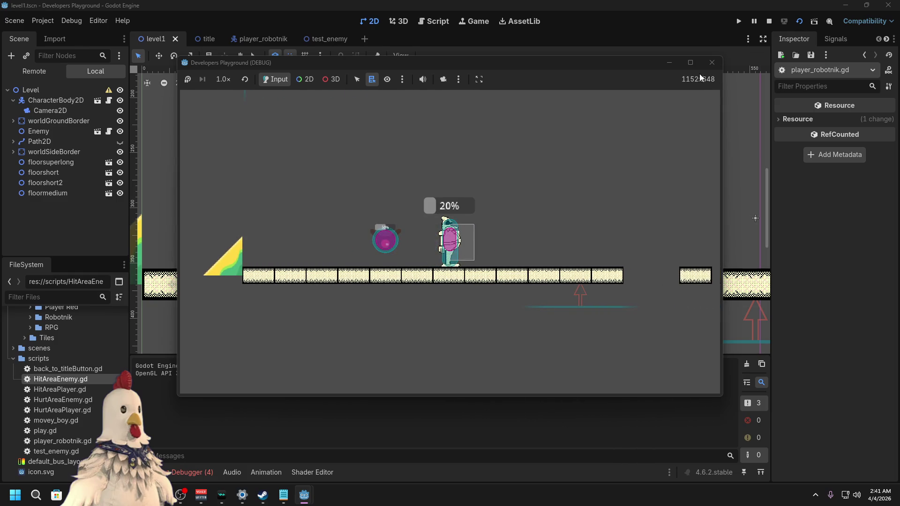
click(712, 62)
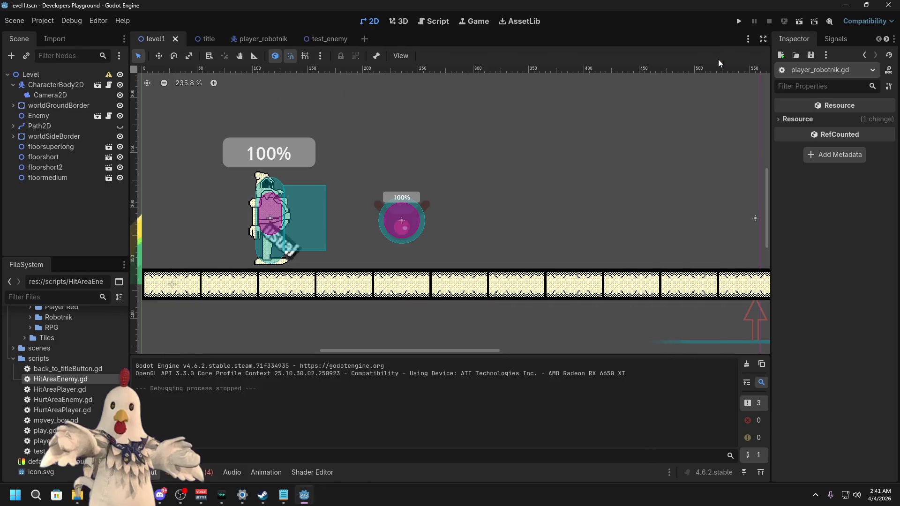
Step: Run level1 again, move the player into the enemy, and stop
click(800, 21)
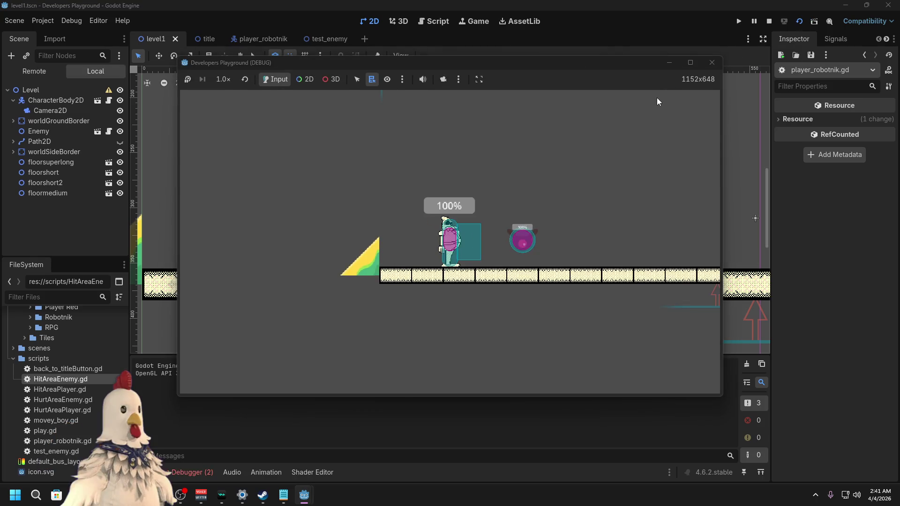
key(Right)
key(Left)
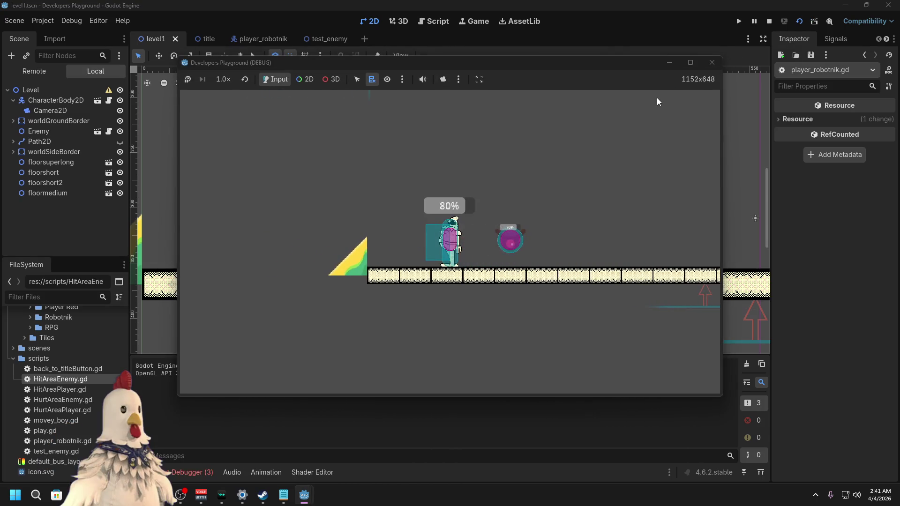
click(712, 62)
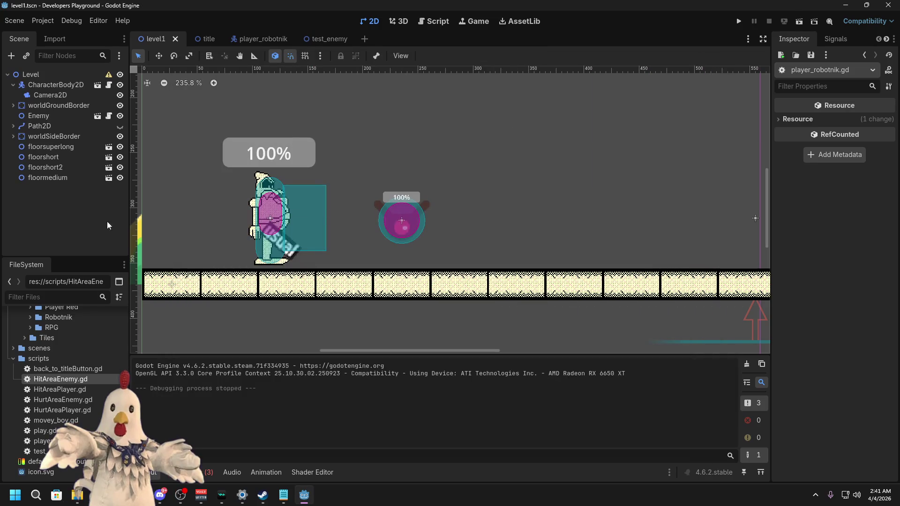
Step: In player_robotnik, set HitAreaPlayer2D's CollisionShape2D to Disabled
click(277, 39)
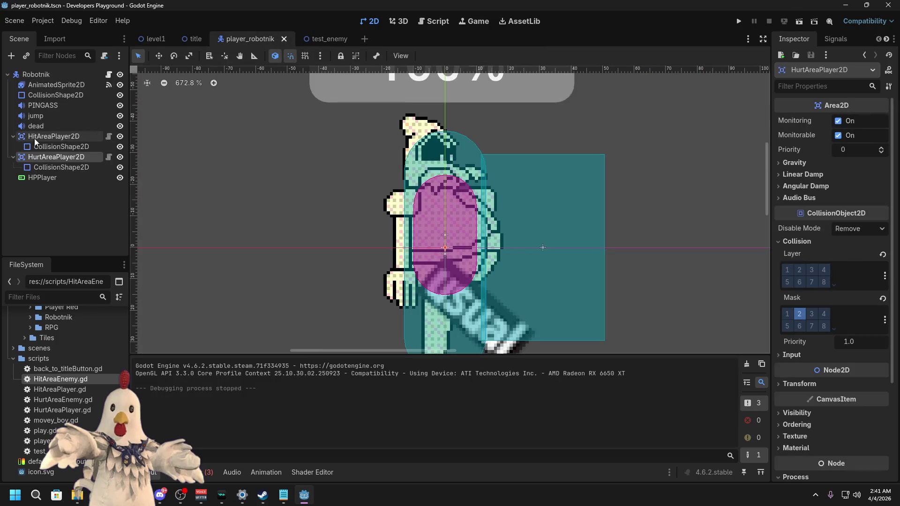
click(66, 137)
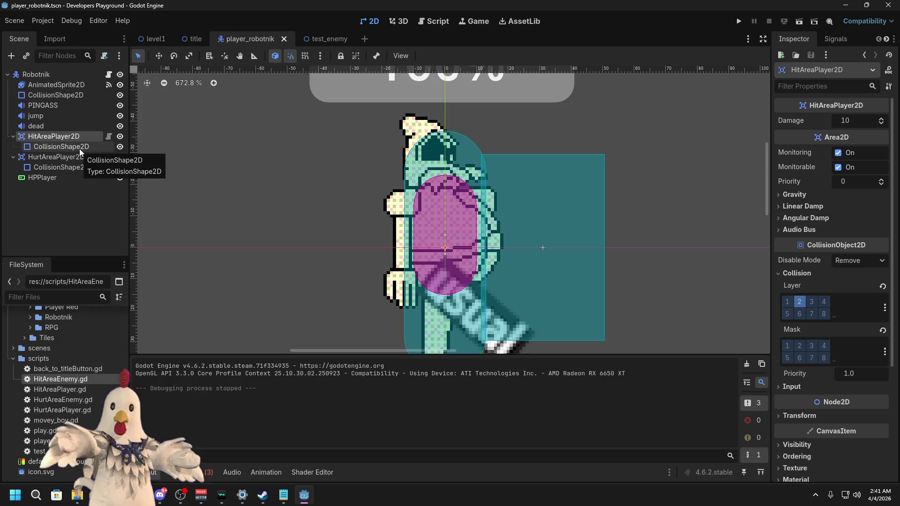
click(80, 147)
click(842, 135)
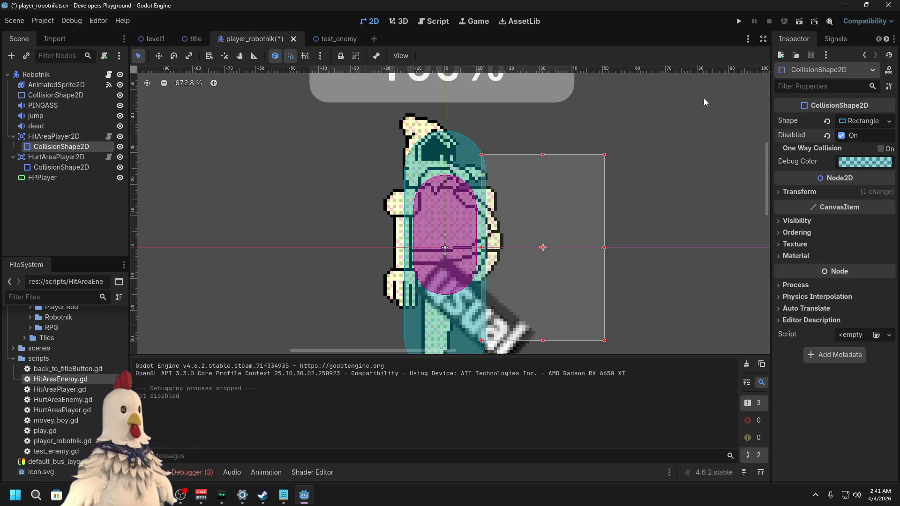
Step: Move the hit-area rectangle to x 20 and save player_robotnik
drag(565, 261, 528, 255)
key(Left)
key(Right)
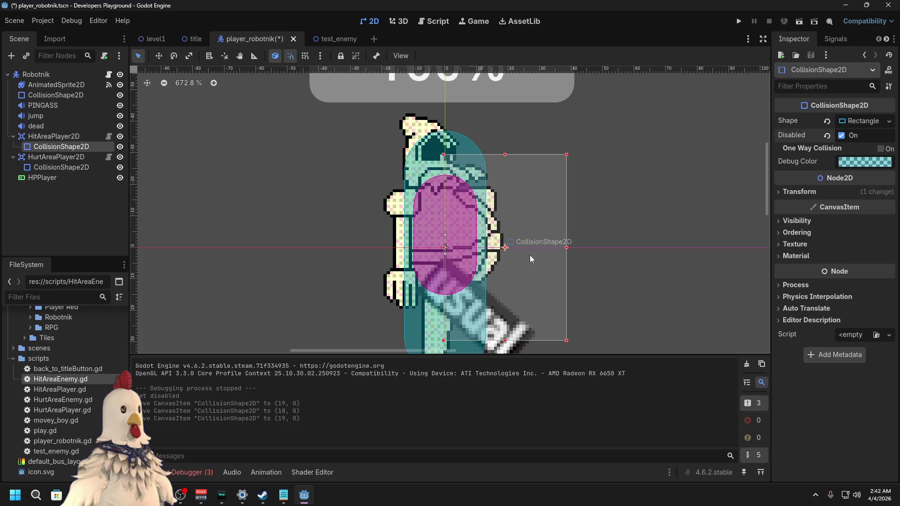
key(Right)
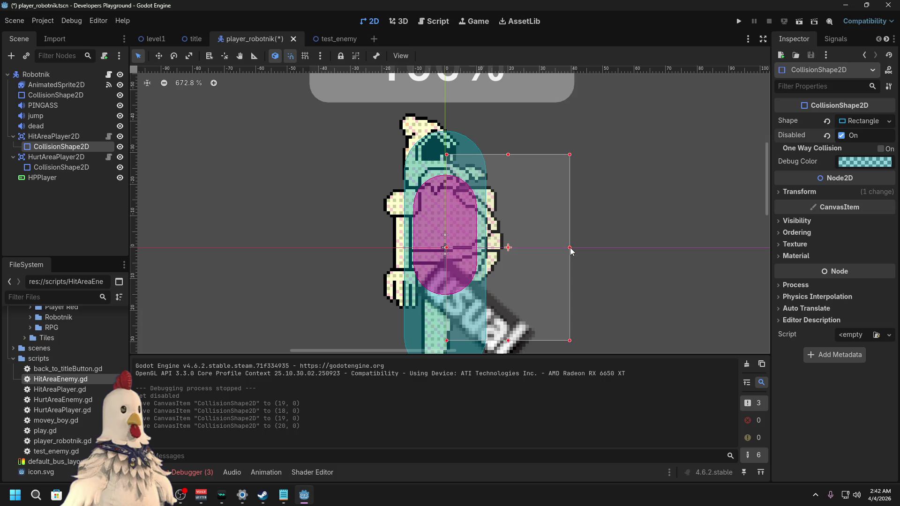
click(802, 22)
Step: Playtest level1, then hide the player's HPPlayer health bar in player_robotnik
click(156, 39)
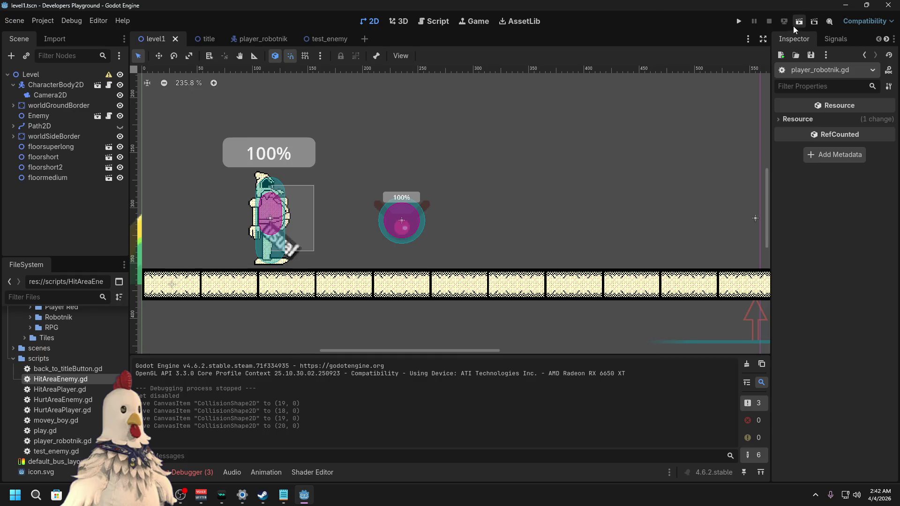
click(796, 25)
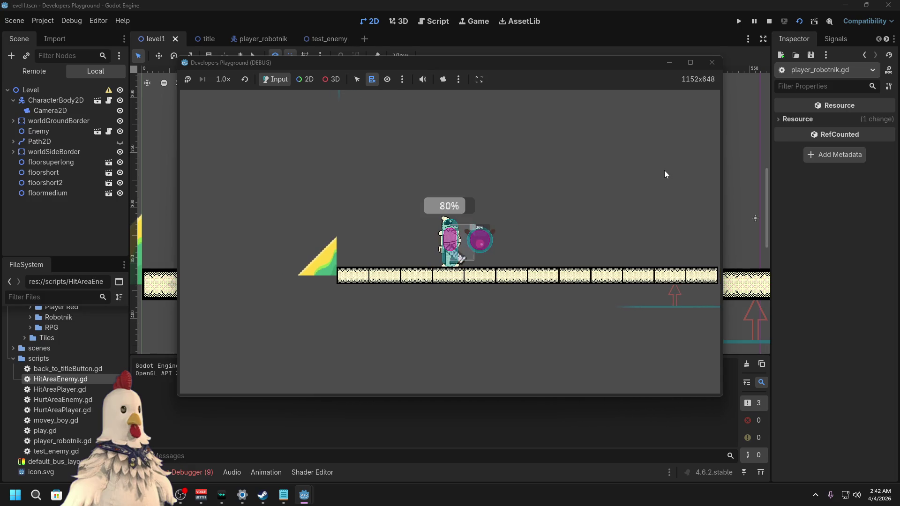
click(712, 63)
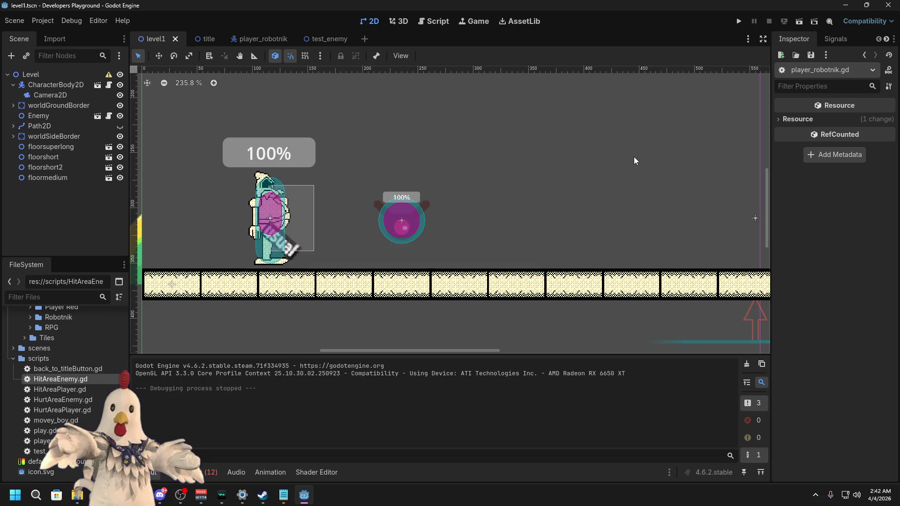
click(264, 39)
click(120, 178)
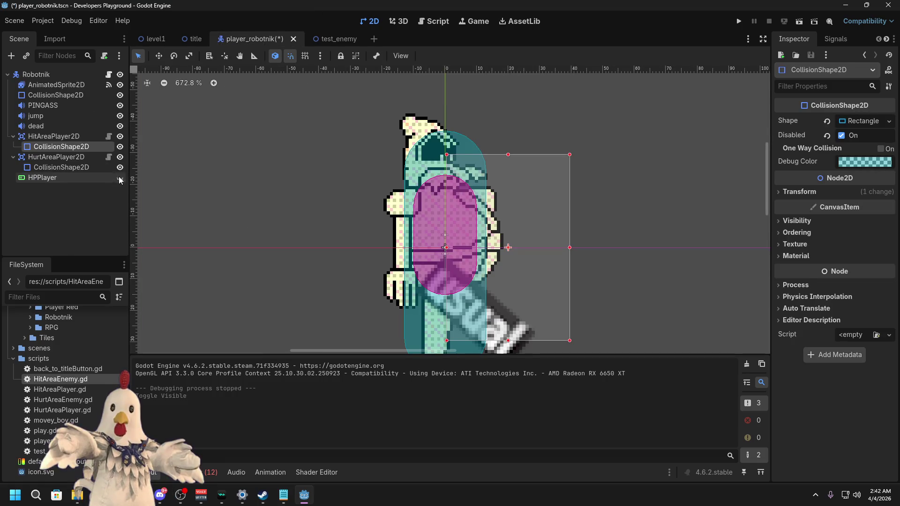
Step: In test_enemy, hide the HPEnemy health bar and commit a new Max Value for it
click(339, 40)
click(118, 138)
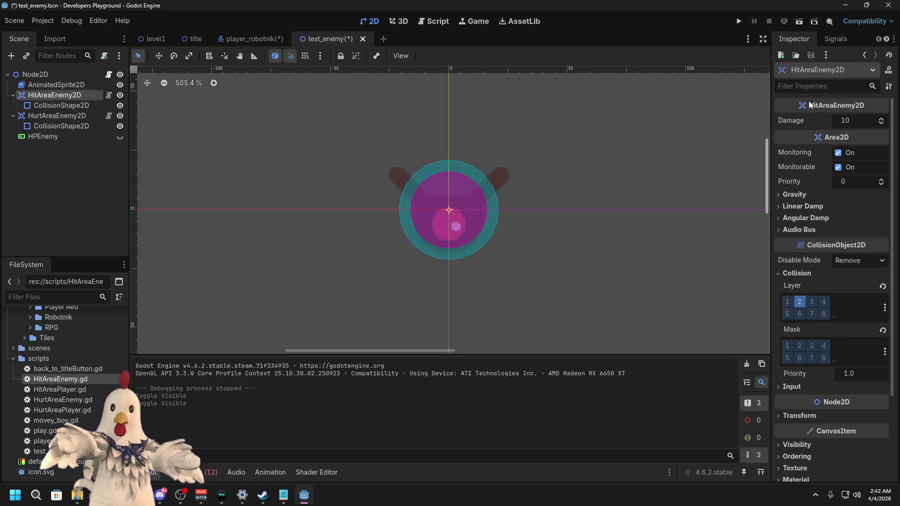
click(847, 122)
click(28, 137)
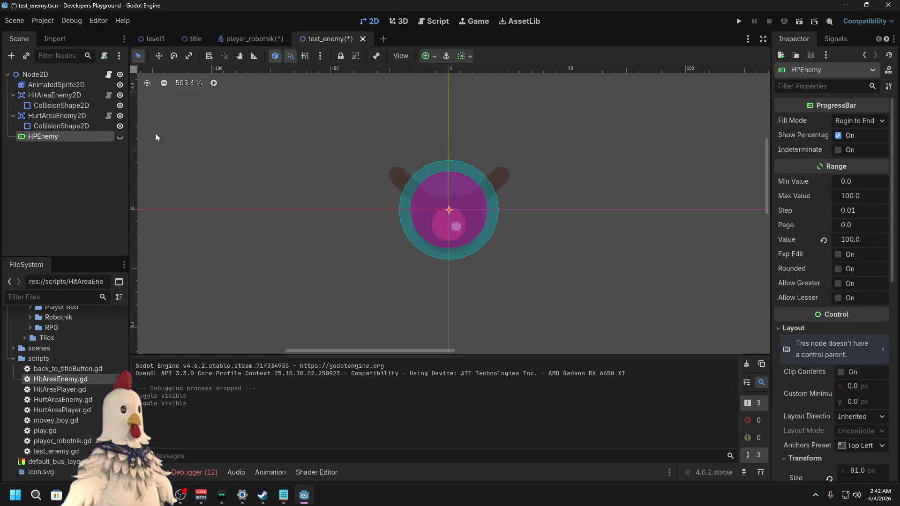
click(863, 199)
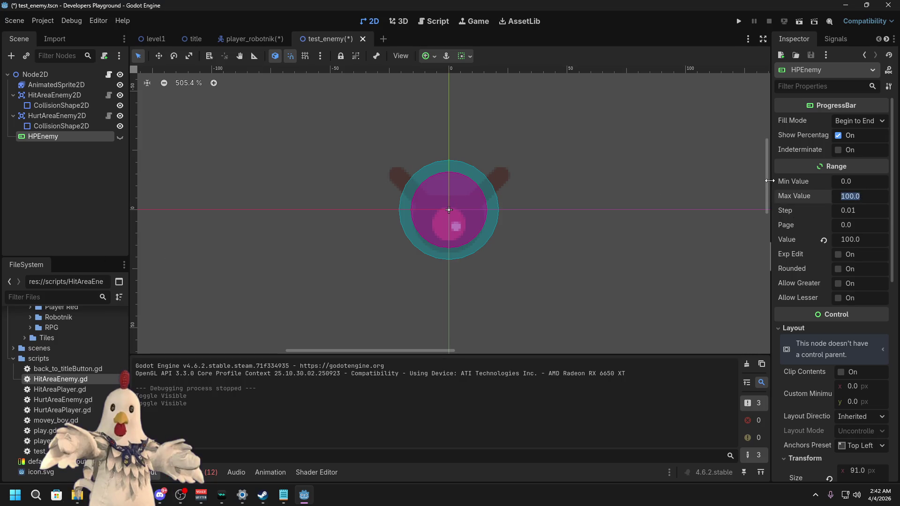
key(Return)
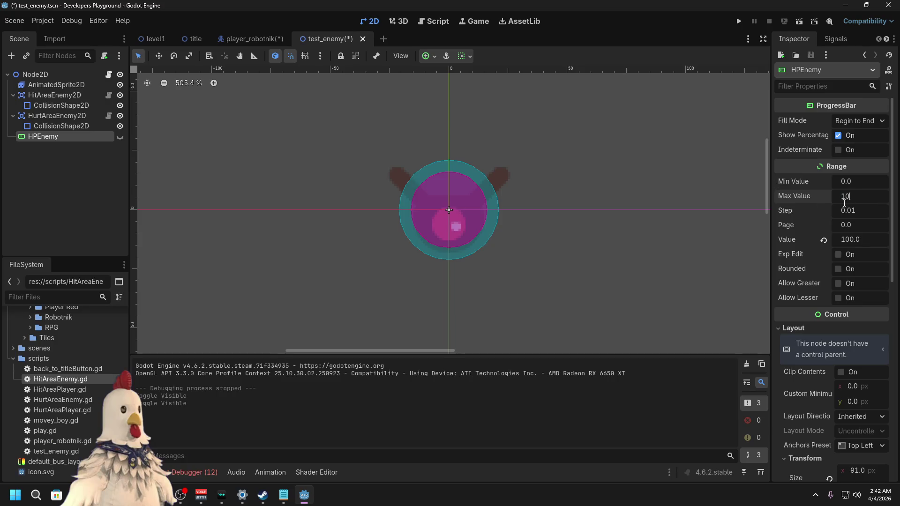
click(64, 175)
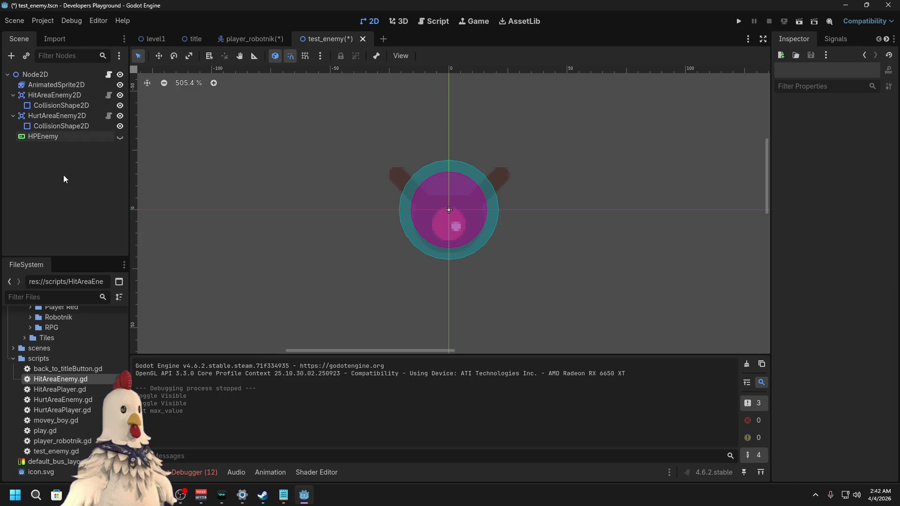
click(255, 40)
Step: Set HPPlayer's Max Value to 1.0 and save player_robotnik
click(42, 177)
key(ctrl+s)
click(863, 196)
text(10)
key(Return)
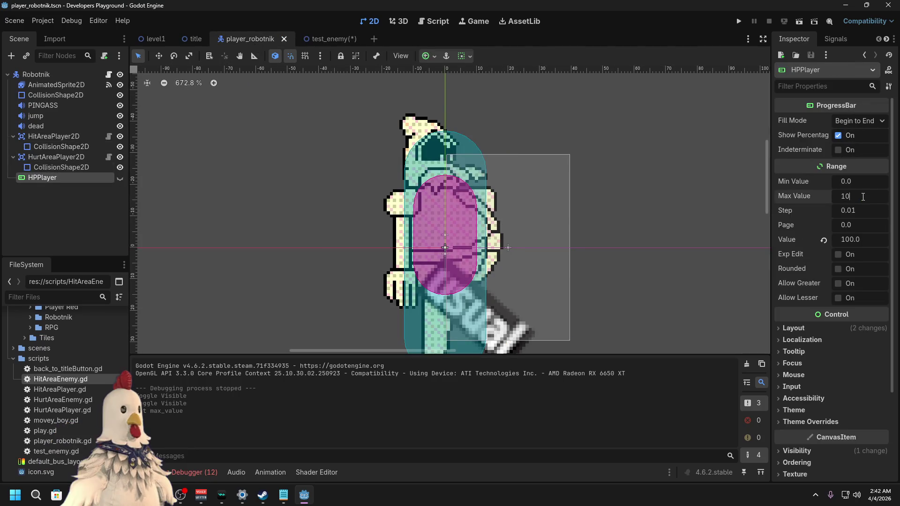
key(ctrl+s)
click(865, 196)
text(1)
key(Return)
key(ctrl+s)
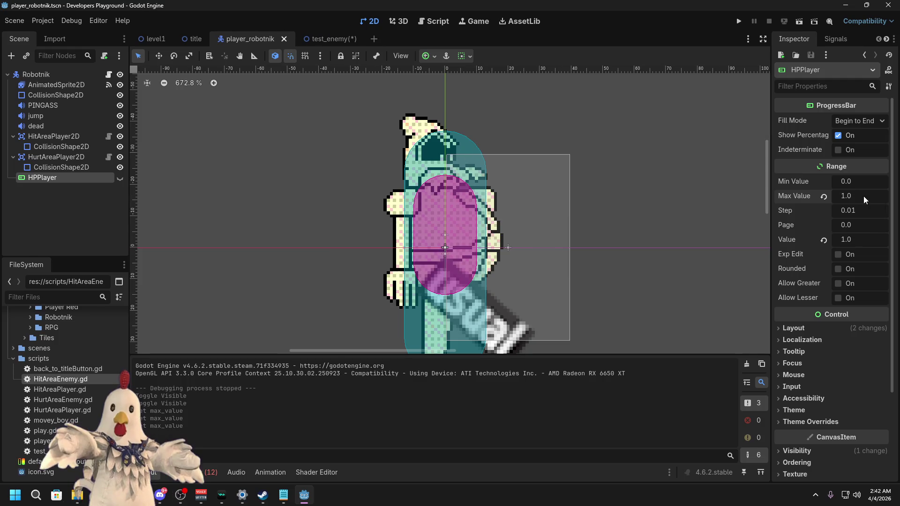
Step: Save test_enemy, then playtest level1 by moving and jumping the player
click(345, 40)
key(ctrl+s)
click(155, 39)
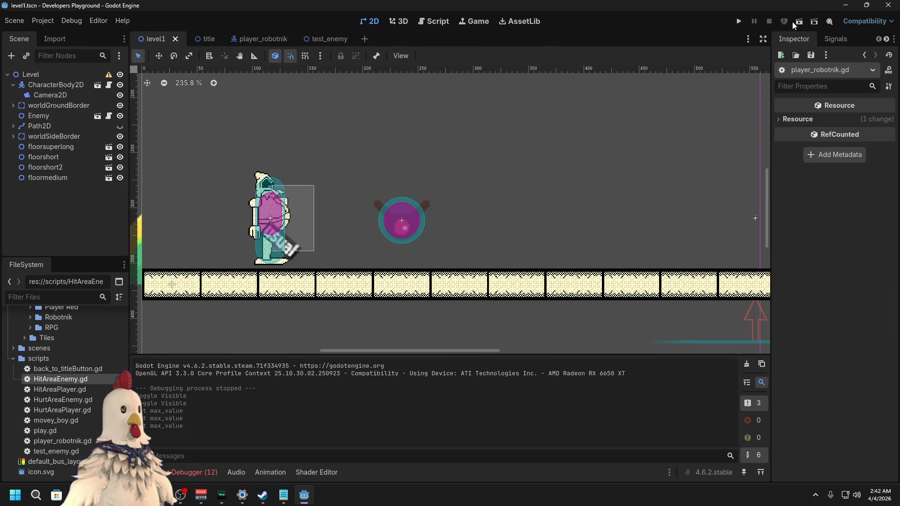
click(798, 22)
key(Right)
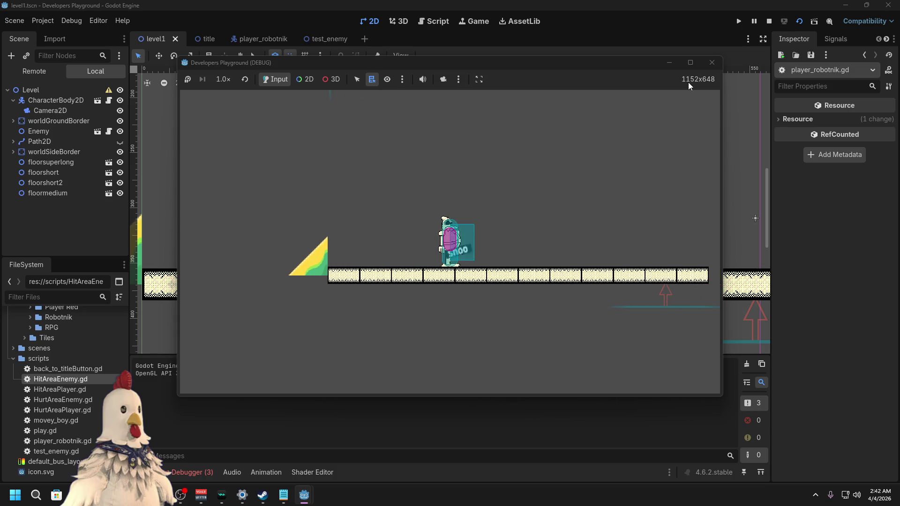
key(space)
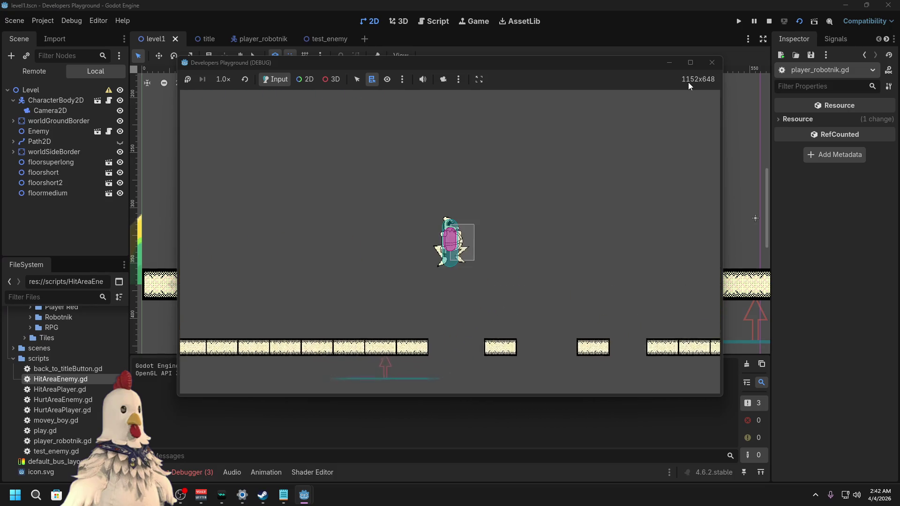
key(Left)
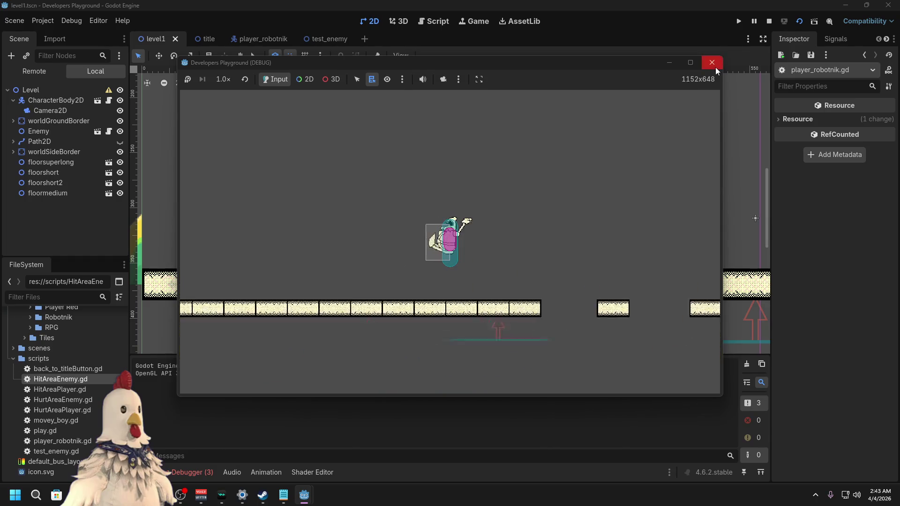
click(713, 64)
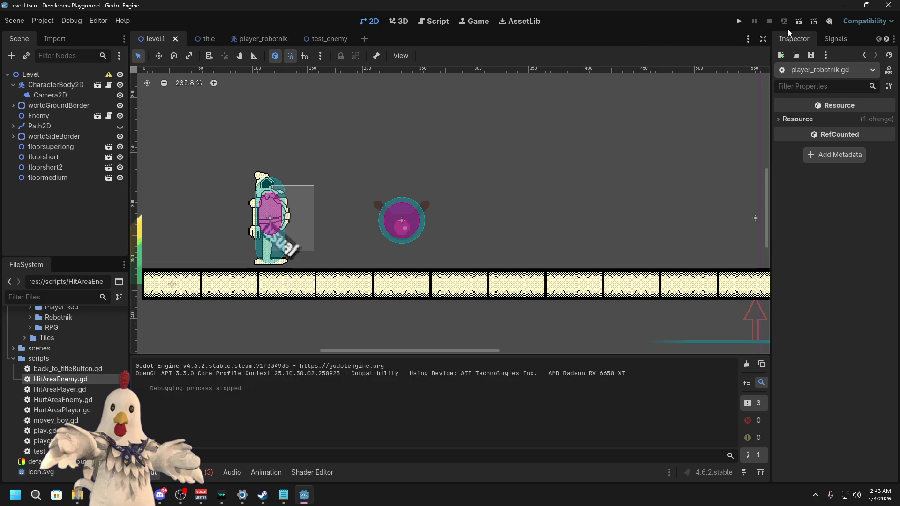
Step: Run level1 again, walk the player toward the enemy, then return to player_robotnik
click(799, 21)
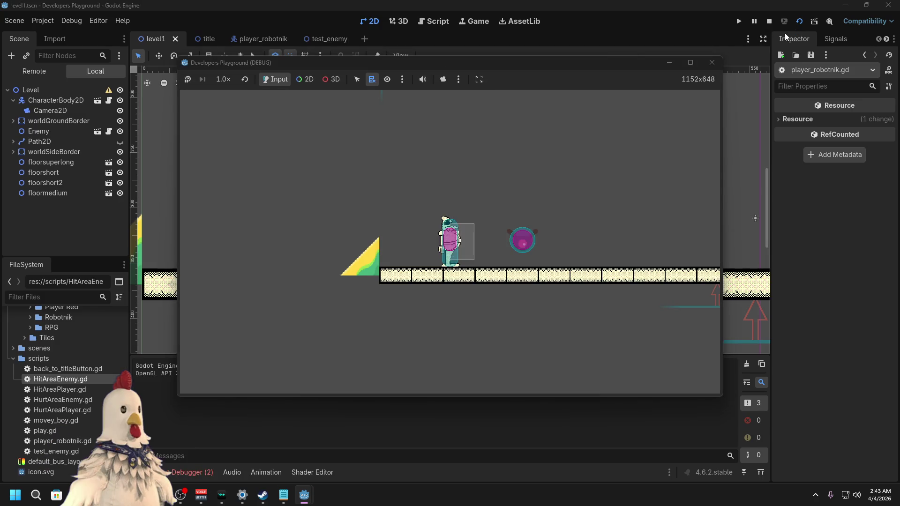
key(Right)
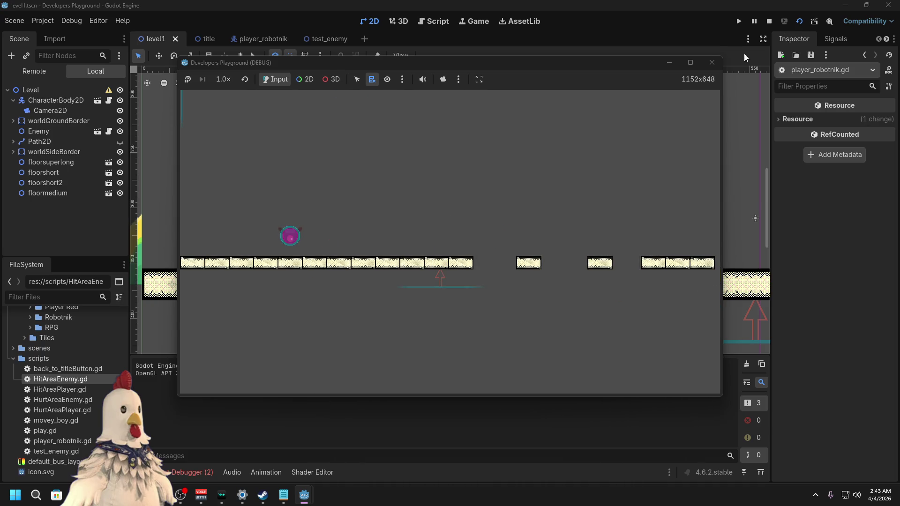
click(718, 64)
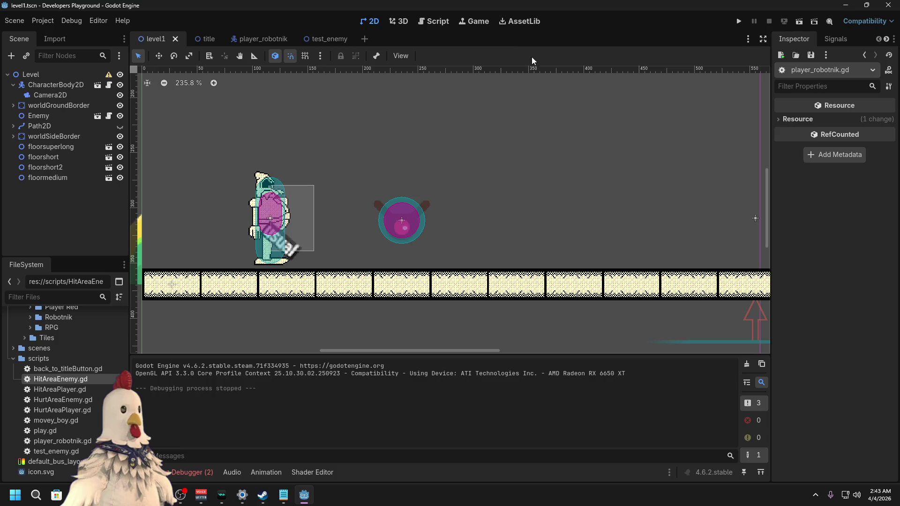
click(260, 39)
Step: Replace queue_free() on line 81 of player_robotnik.gd with get_tree().reload_current_scene() and save
click(446, 26)
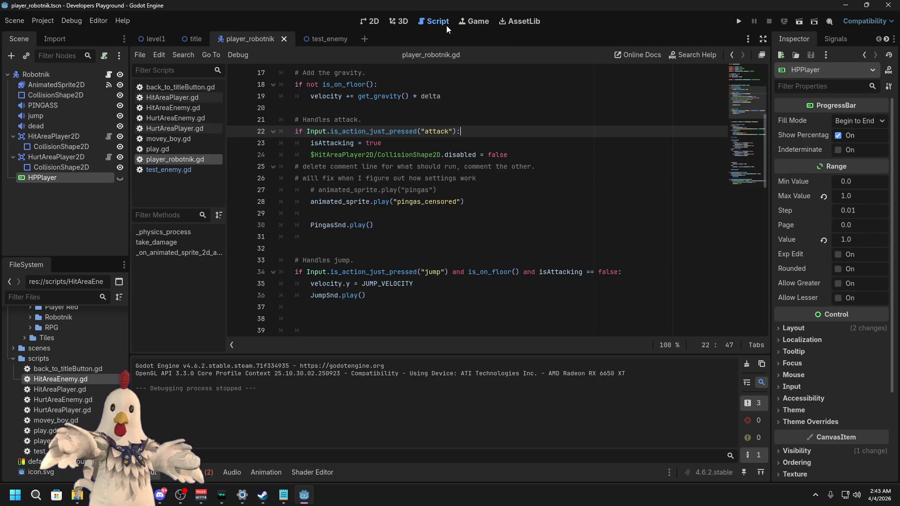
click(475, 203)
click(483, 191)
scroll(490, 238, down, 8)
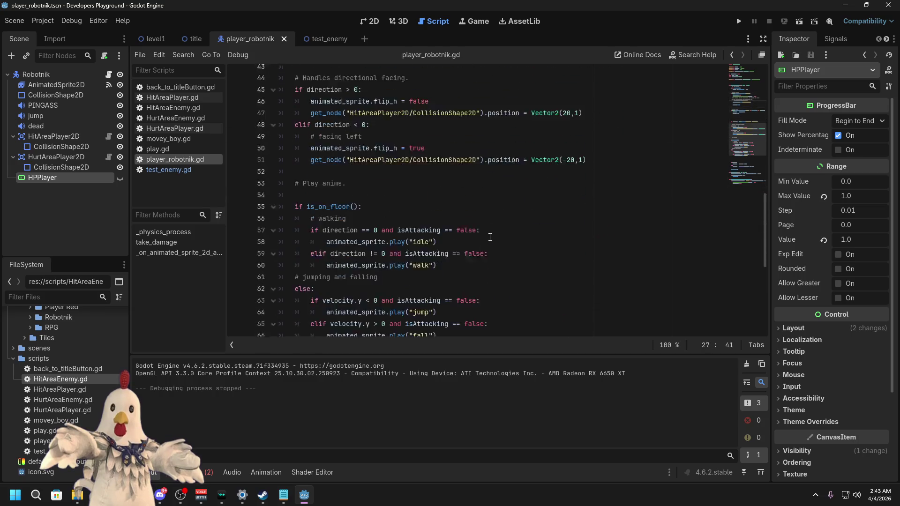
scroll(490, 238, down, 8)
click(435, 250)
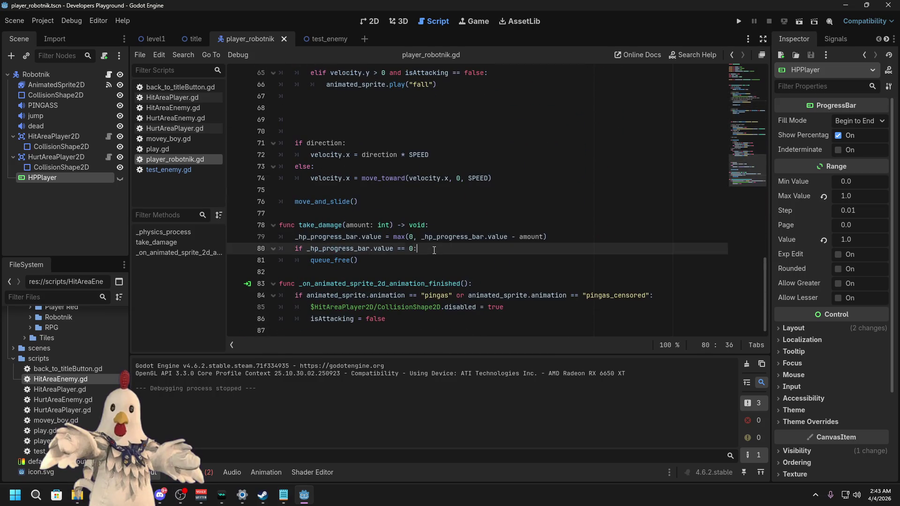
click(416, 259)
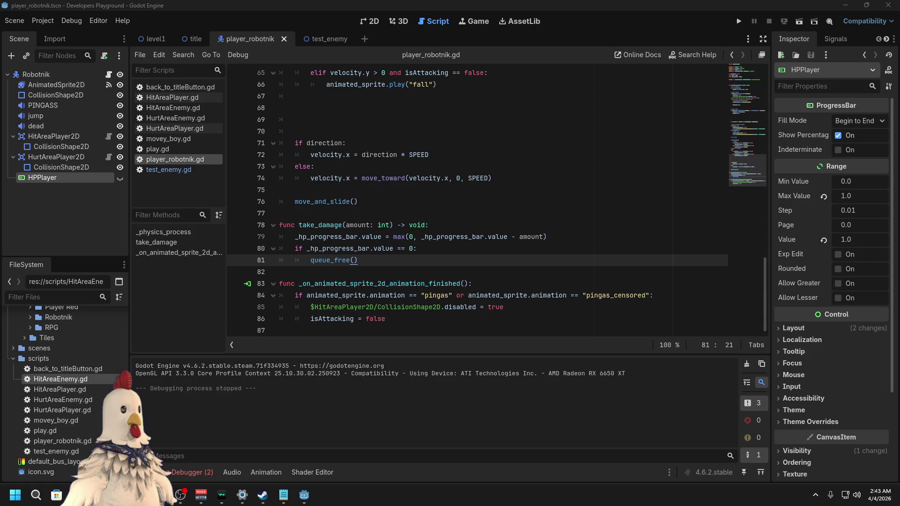
drag(376, 262, 311, 261)
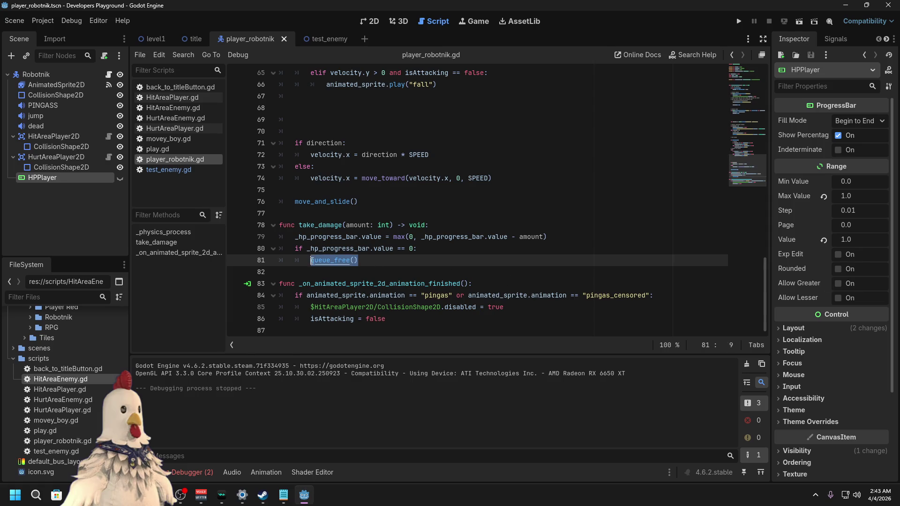
text(get_tree().reload_current_scene())
key(ctrl+s)
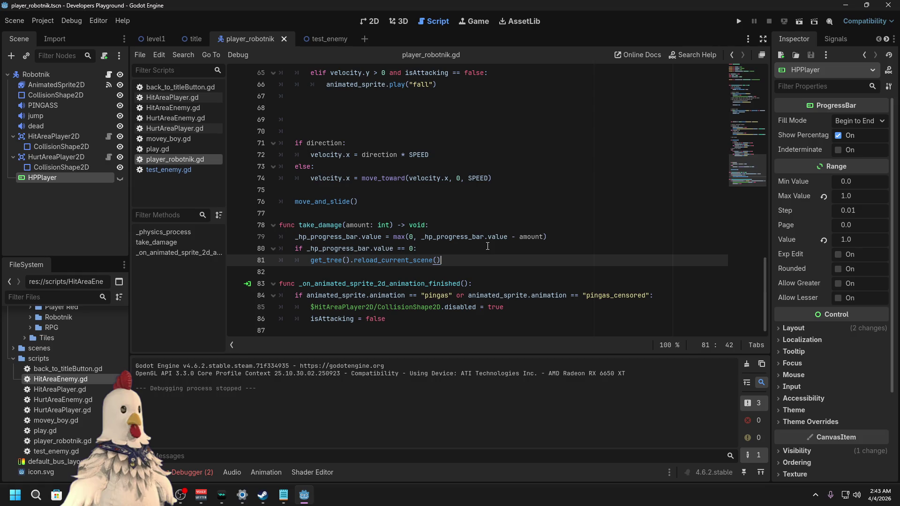
click(151, 40)
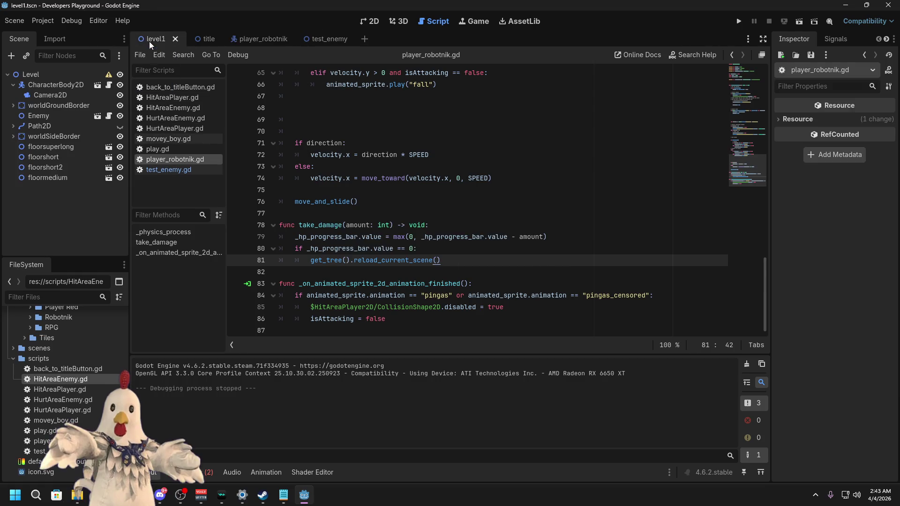
Step: Playtest the scene reload in level1, then show the Debugger's Errors list
click(799, 21)
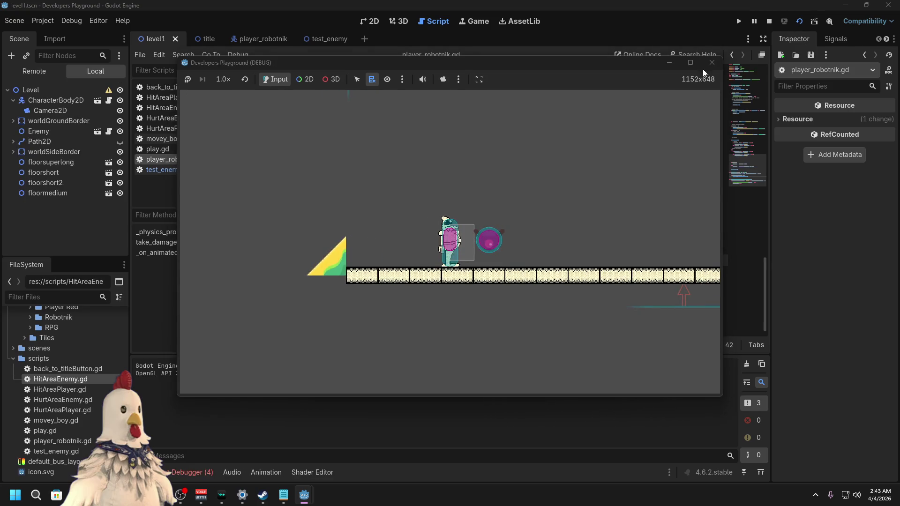
click(715, 61)
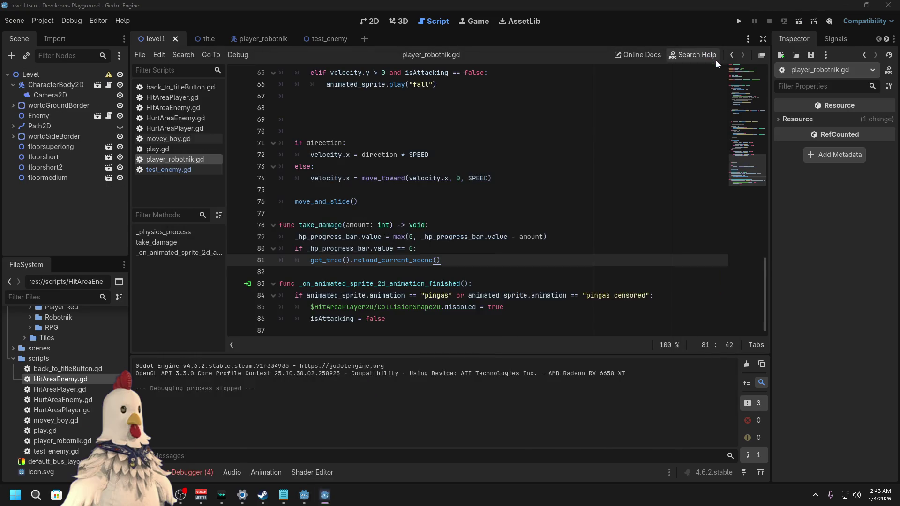
click(454, 250)
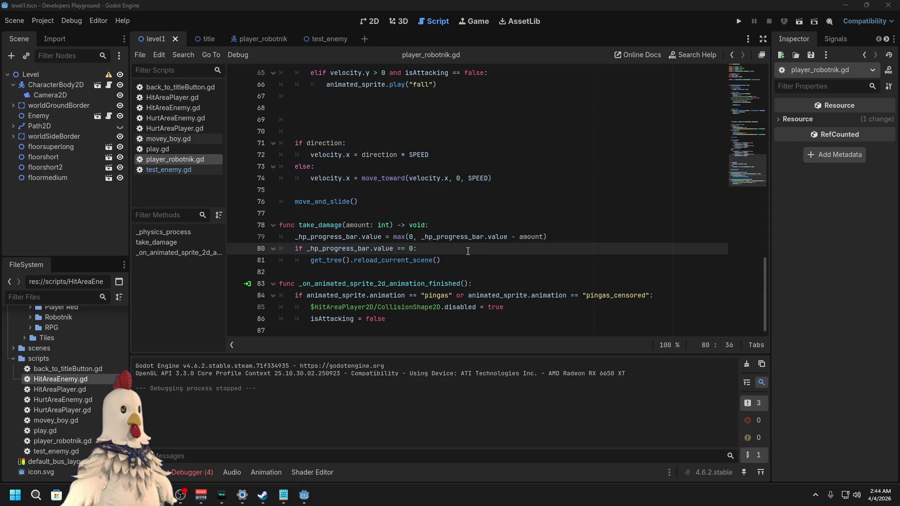
click(203, 475)
click(148, 472)
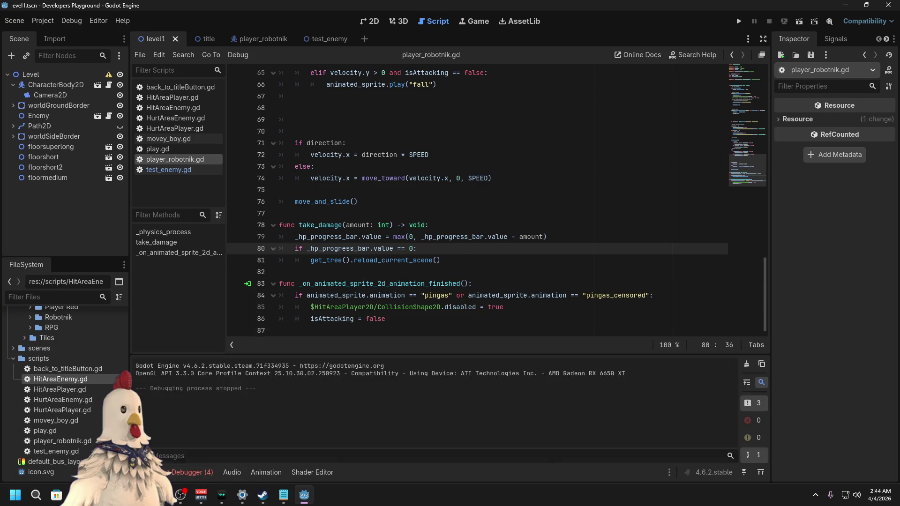
click(175, 474)
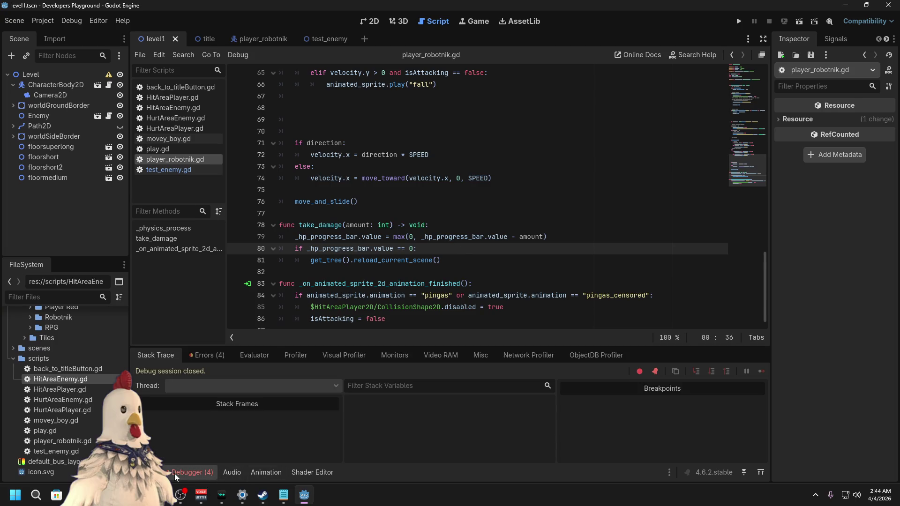
click(209, 357)
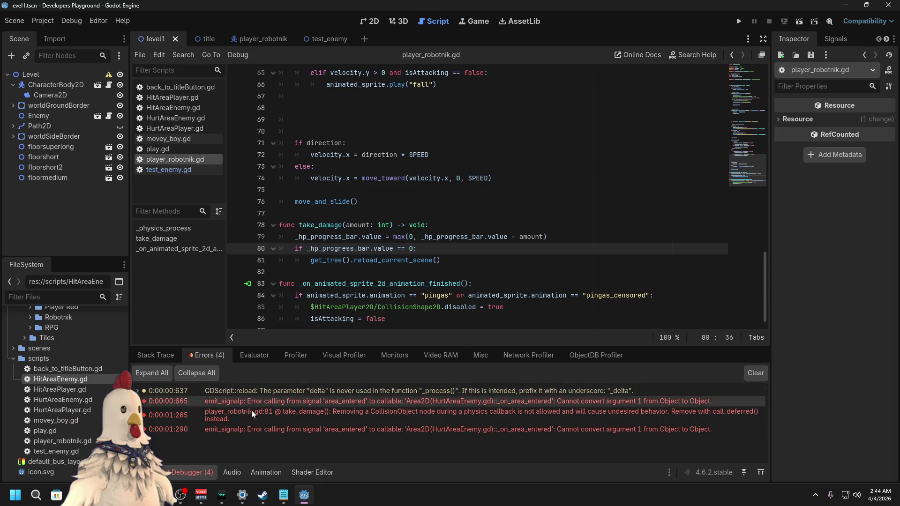
Step: Inspect the take_damage error and go to the reload call on line 81
mouse_move(221, 415)
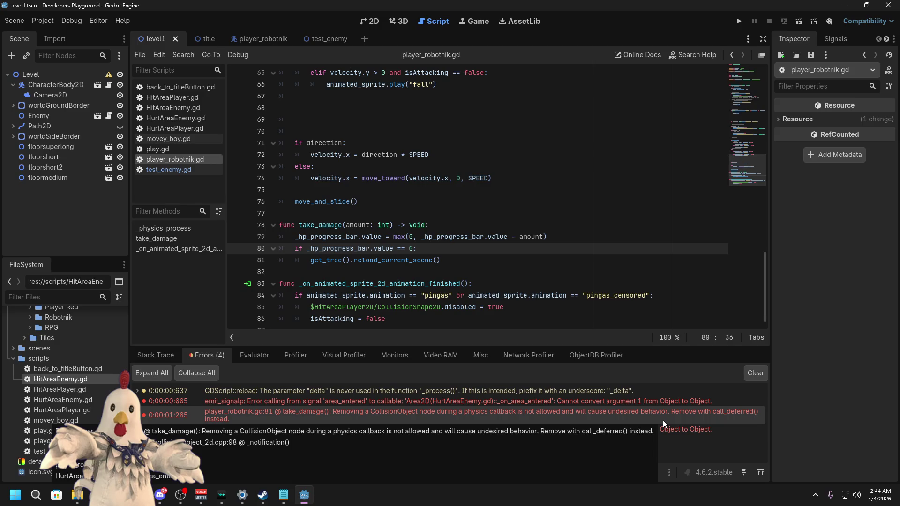
right_click(325, 409)
click(284, 417)
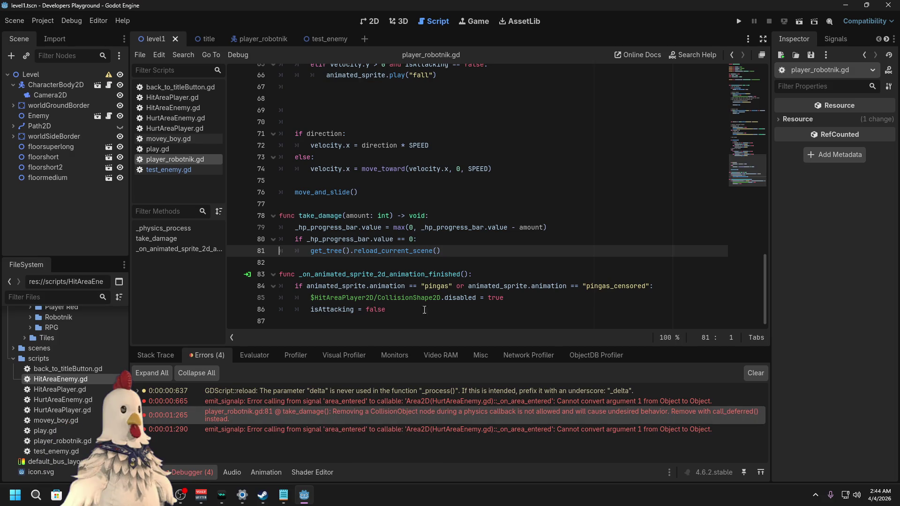
mouse_move(337, 418)
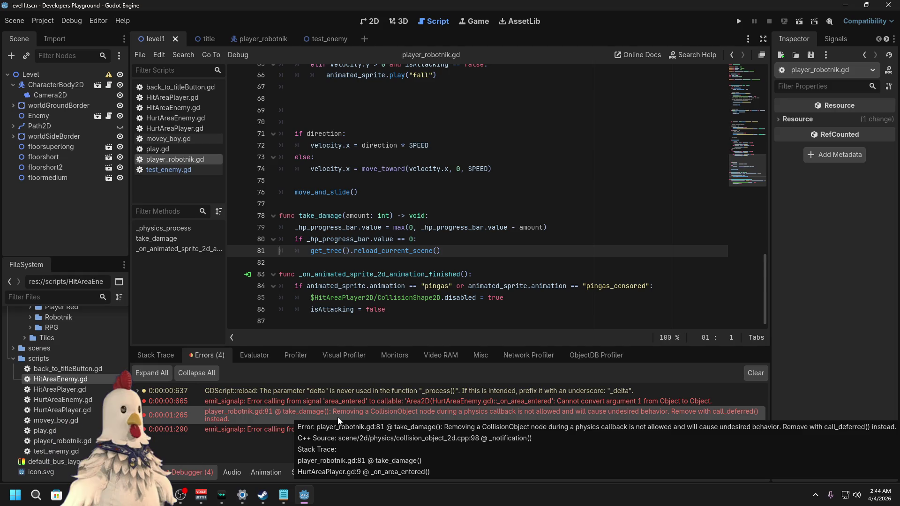
click(450, 247)
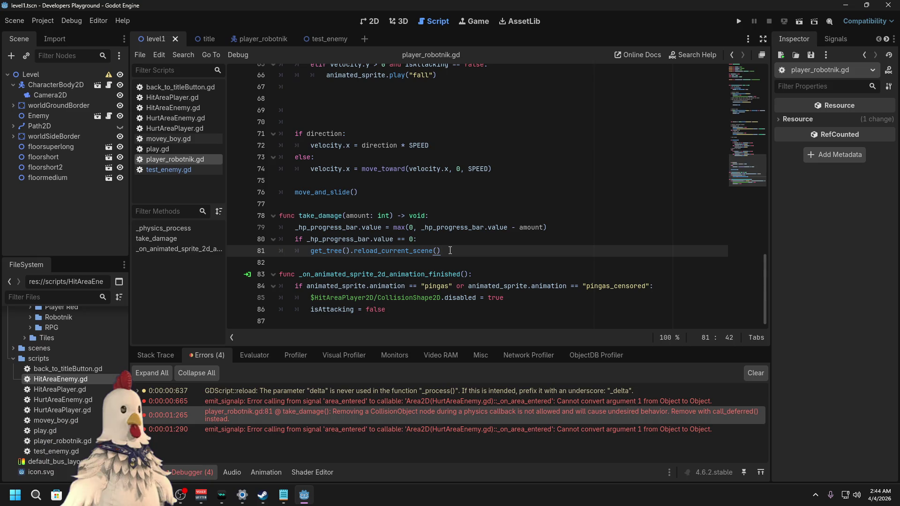
Step: Save the project, clear the error list, and return to Stack Trace
key(ctrl+s)
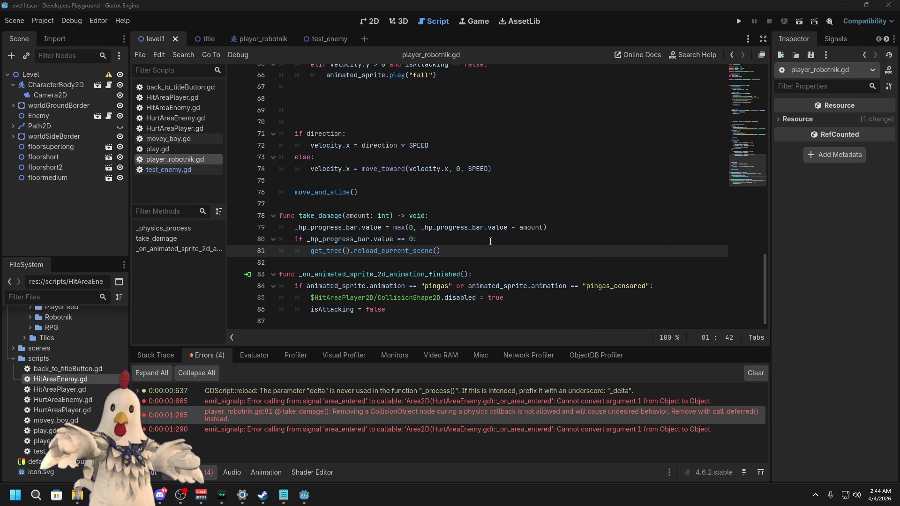
click(745, 374)
click(150, 357)
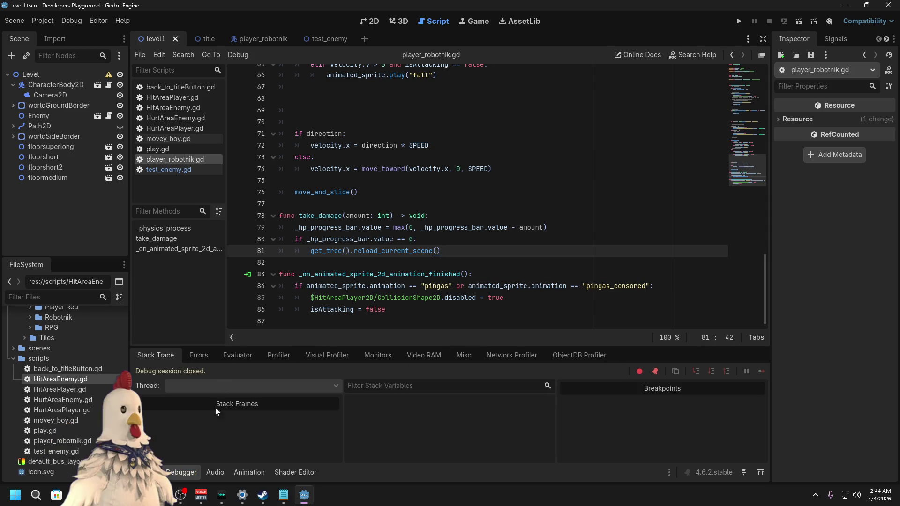
Step: In player_robotnik, select AnimatedSprite2D and preview its dead animation
click(272, 42)
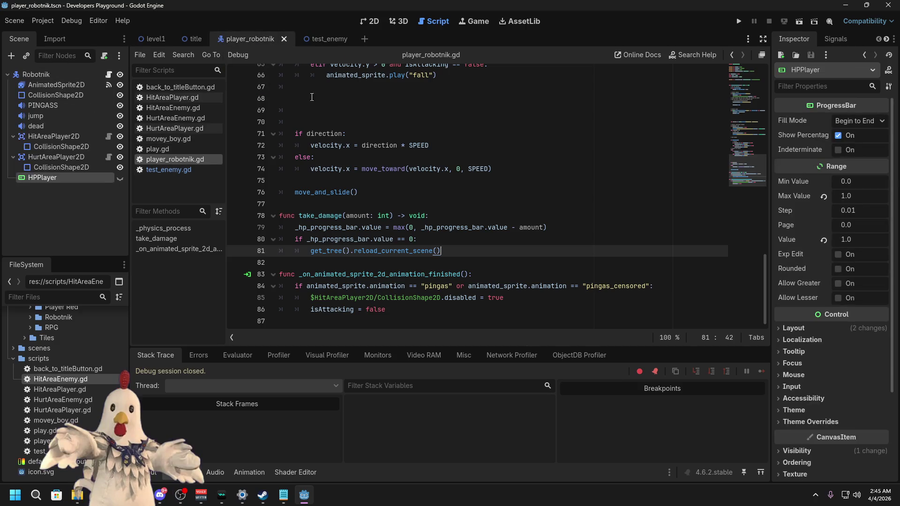
click(370, 21)
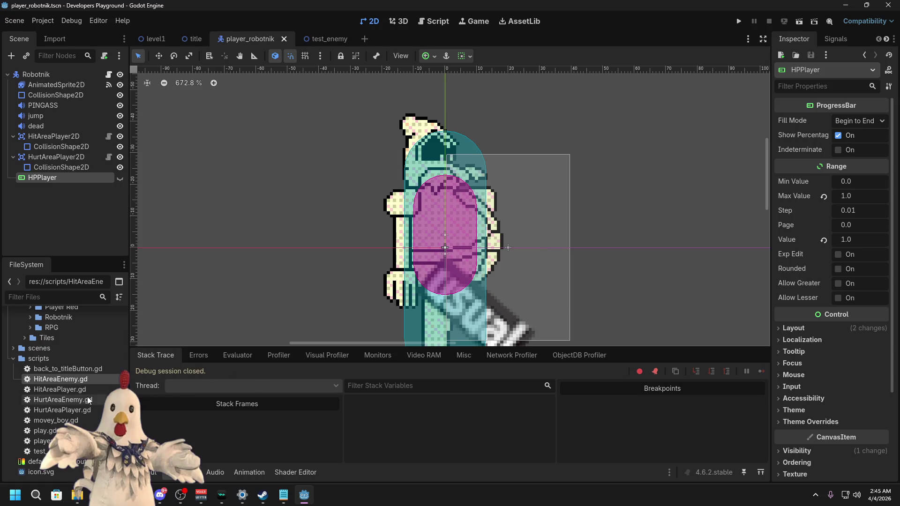
scroll(50, 381, up, 3)
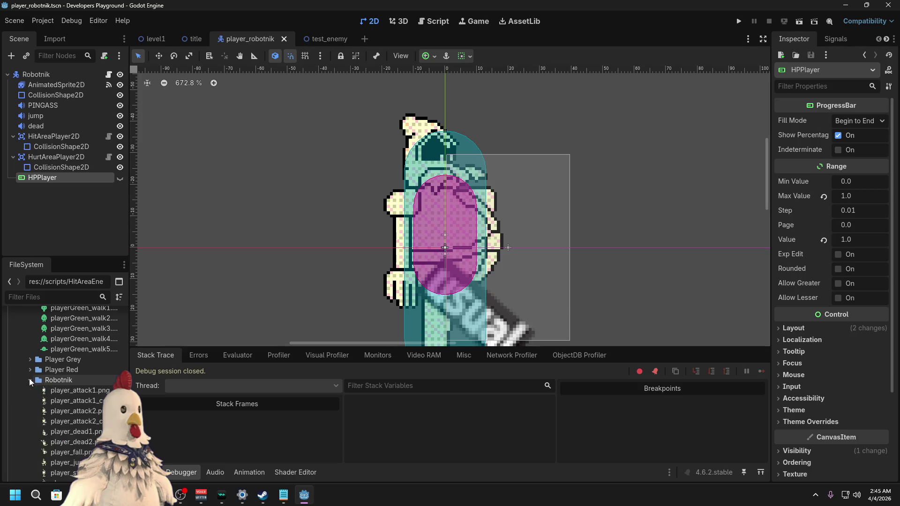
scroll(56, 386, up, 5)
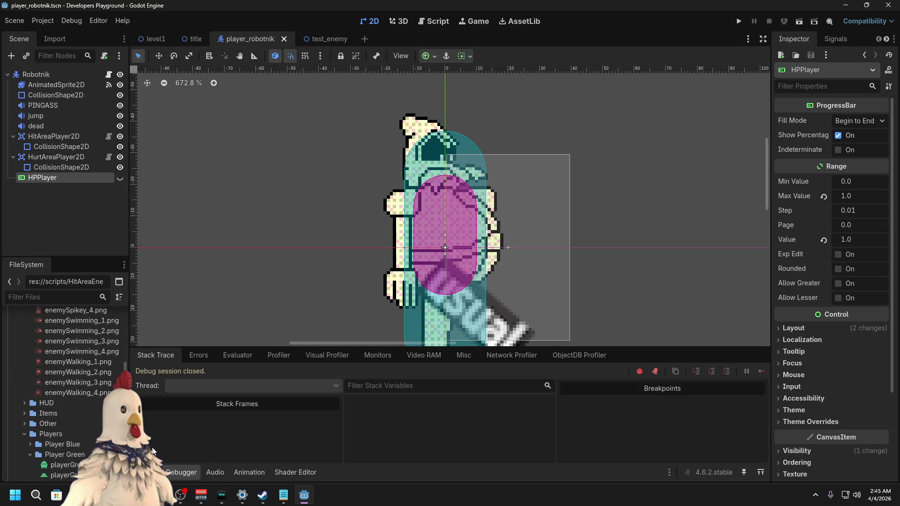
click(60, 86)
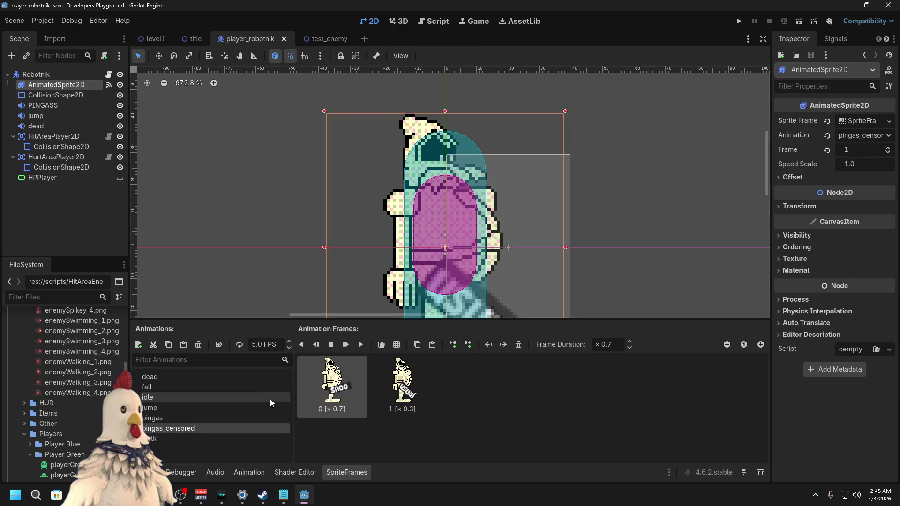
click(155, 377)
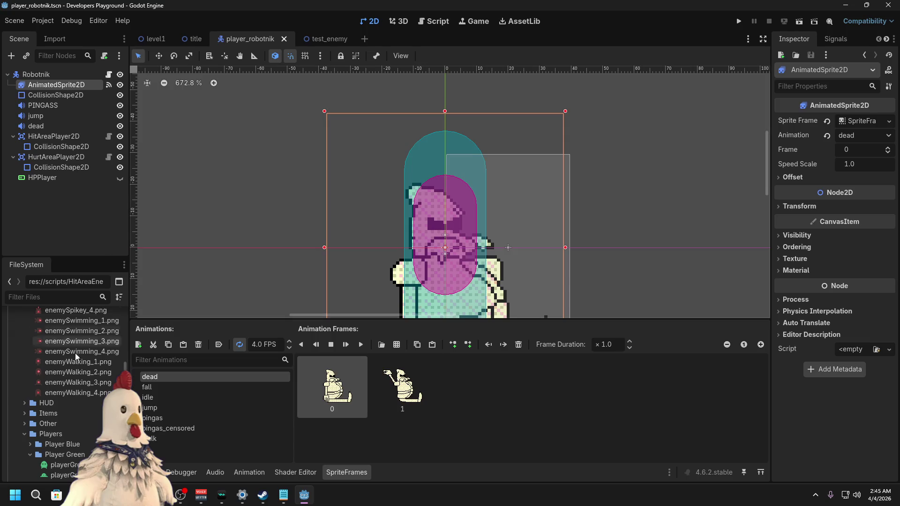
Step: Find 'i hate that hedgehog.ogg' in the assets/sounds folder, then return to player_robotnik.gd
scroll(71, 392, up, 10)
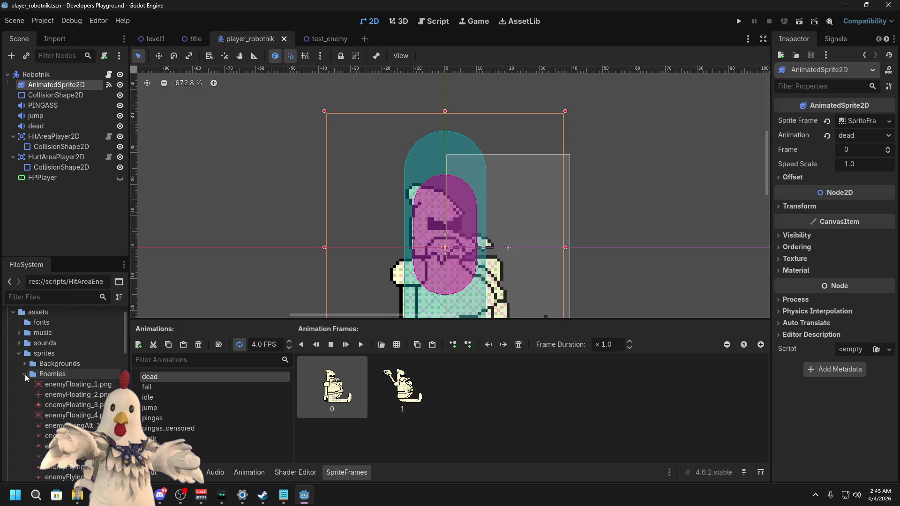
click(24, 374)
click(19, 343)
click(82, 356)
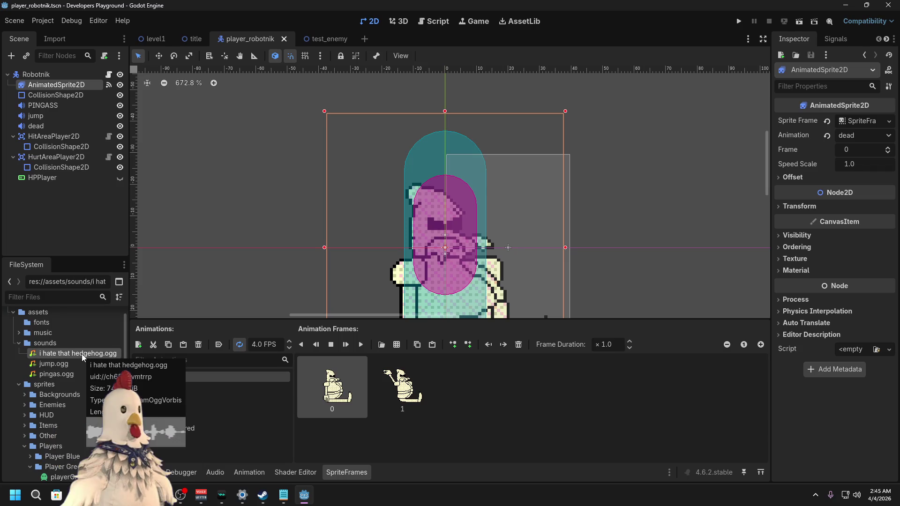
right_click(81, 354)
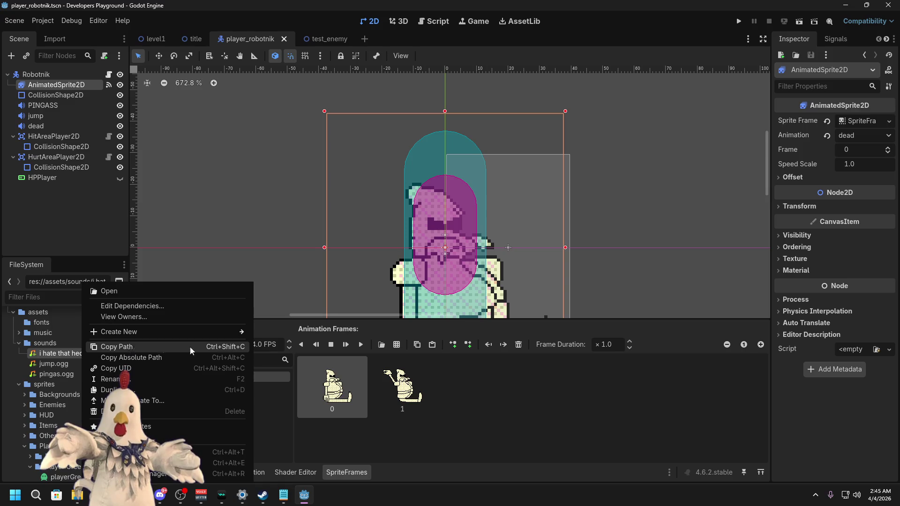
click(473, 384)
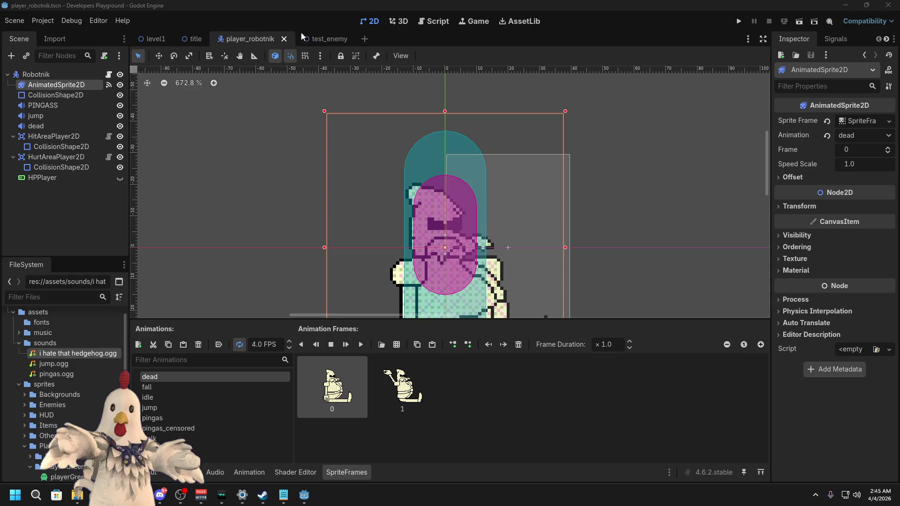
click(433, 22)
Step: Replace the reload on line 81 with get_tree().call_deferred("reload_current_scene")
drag(442, 260, 311, 261)
text(get_tree() .call_deferred("reload_current_scene"))
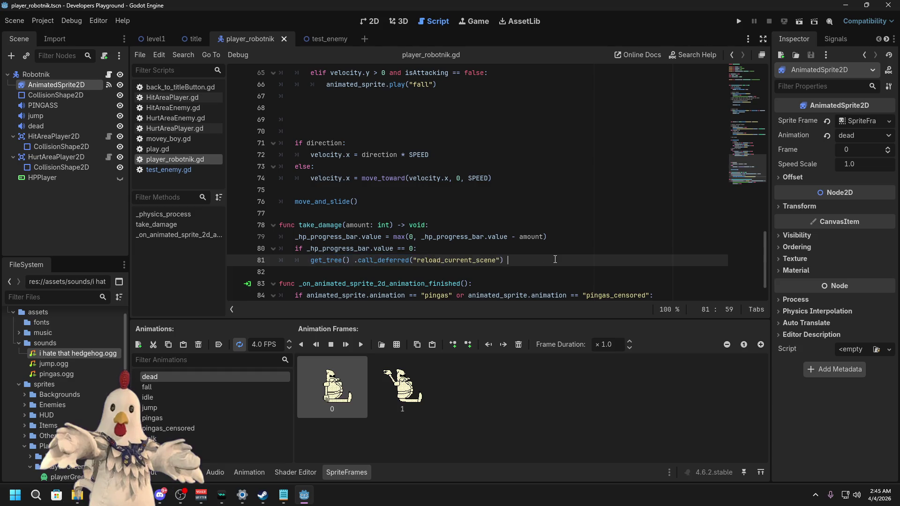
click(354, 260)
key(BackSpace)
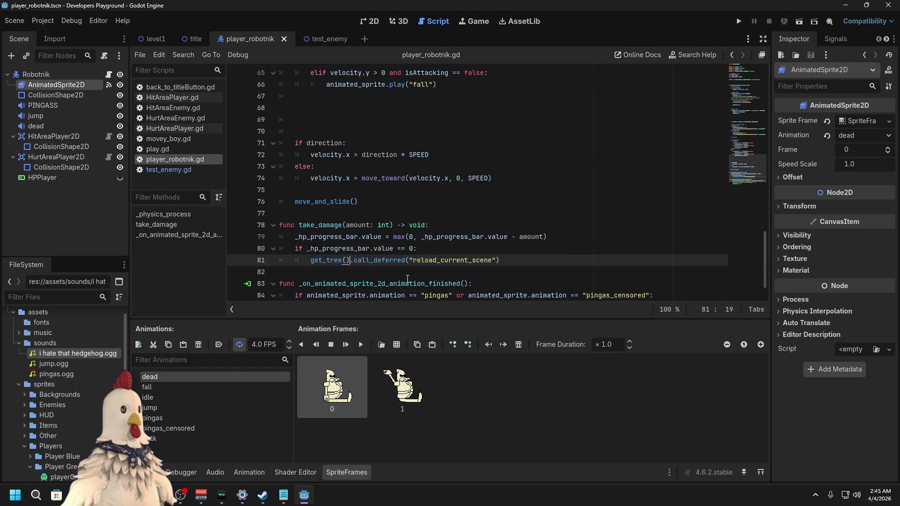
click(545, 249)
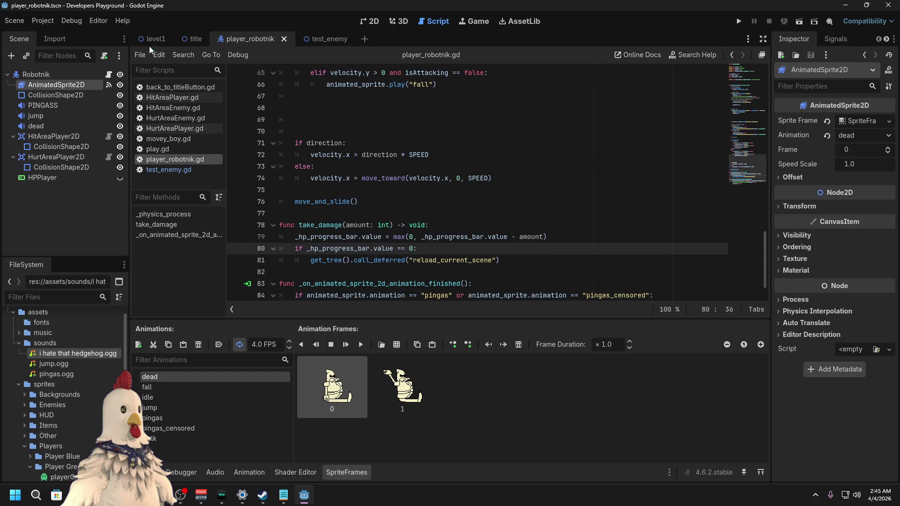
Step: Test-run the level1 scene and review its runtime errors in the debugger
click(155, 40)
click(805, 21)
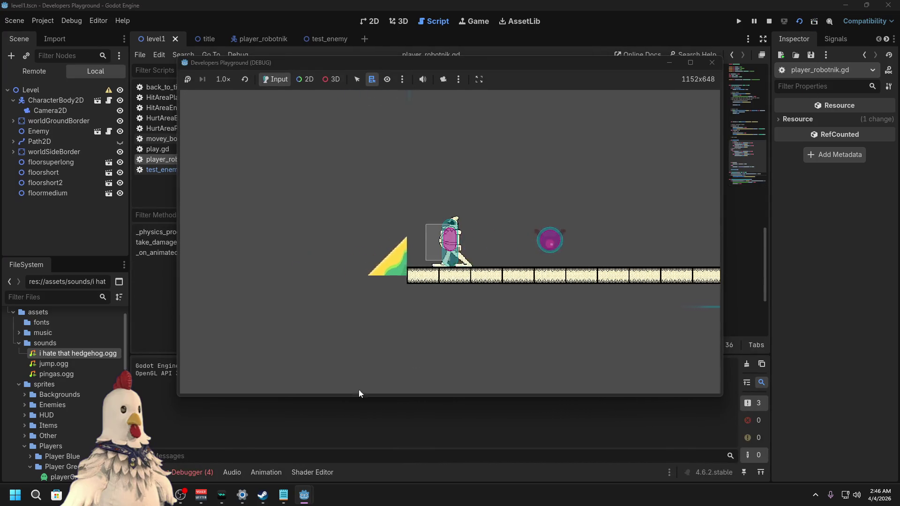
click(196, 474)
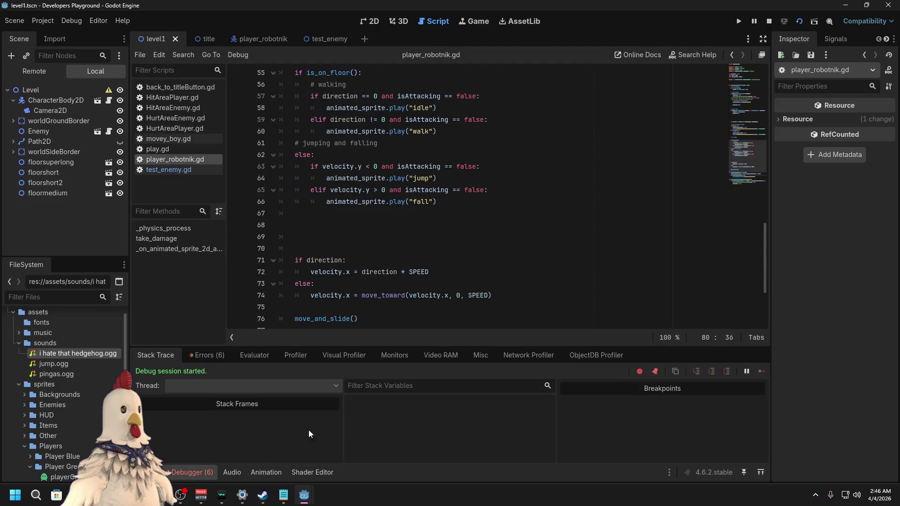
click(216, 356)
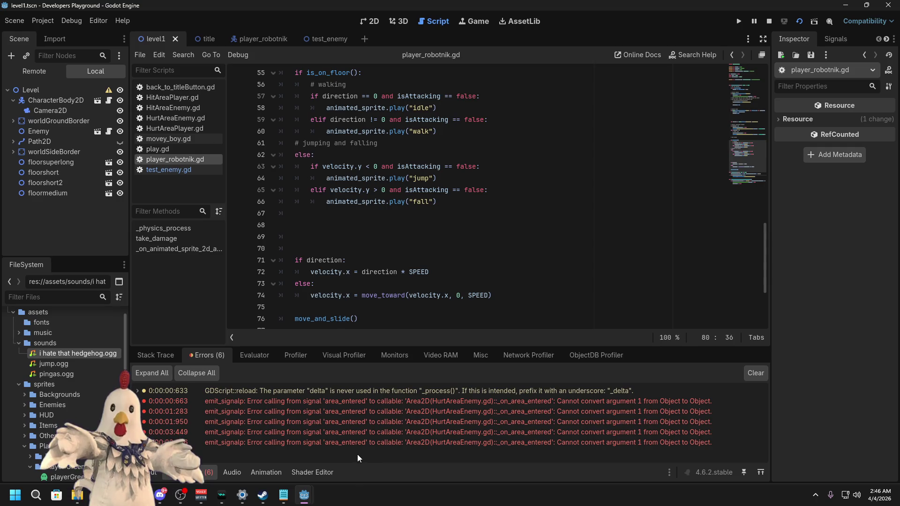
click(154, 473)
click(192, 473)
Step: Stop the running game and go back to the player_robotnik scene
click(464, 251)
click(155, 472)
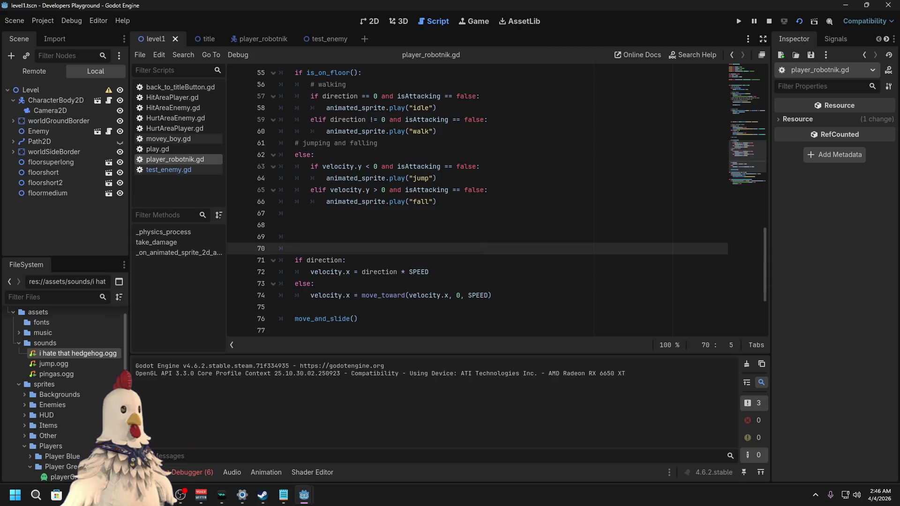
click(770, 21)
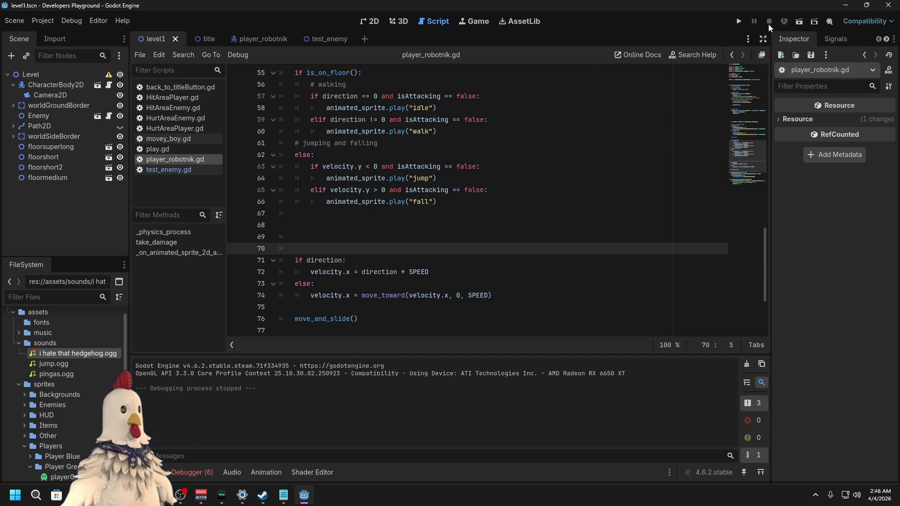
click(196, 39)
click(253, 36)
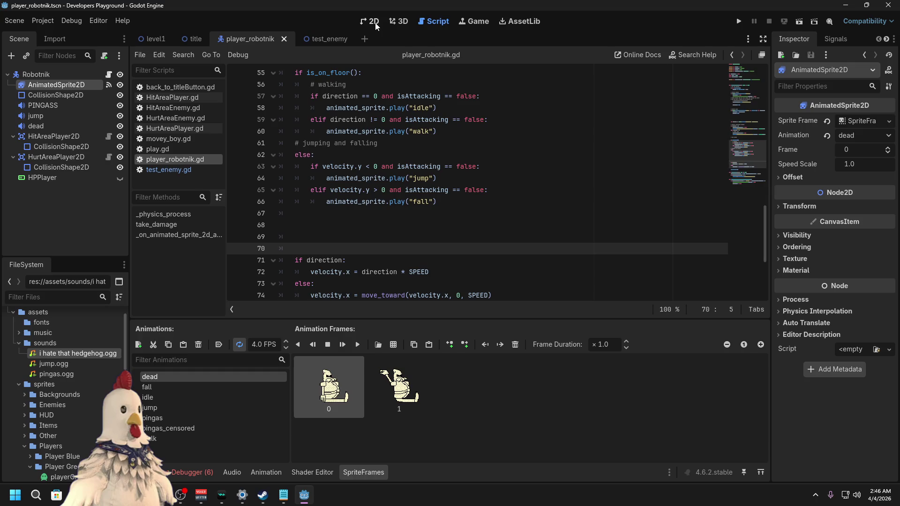
Step: Copy animated_sprite.play("fall") under the HP == 0 check and change it to play("dead")
click(425, 221)
scroll(472, 240, up, 1)
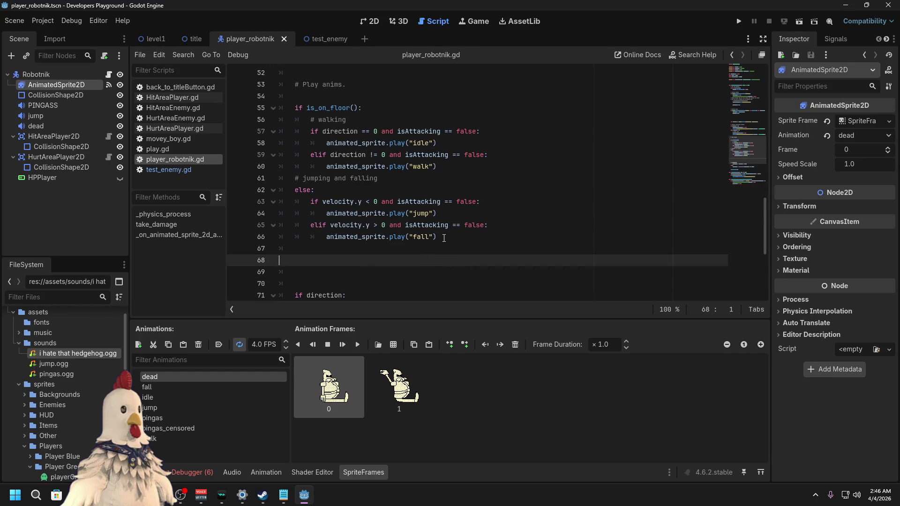
drag(444, 238, 327, 237)
scroll(406, 240, down, 5)
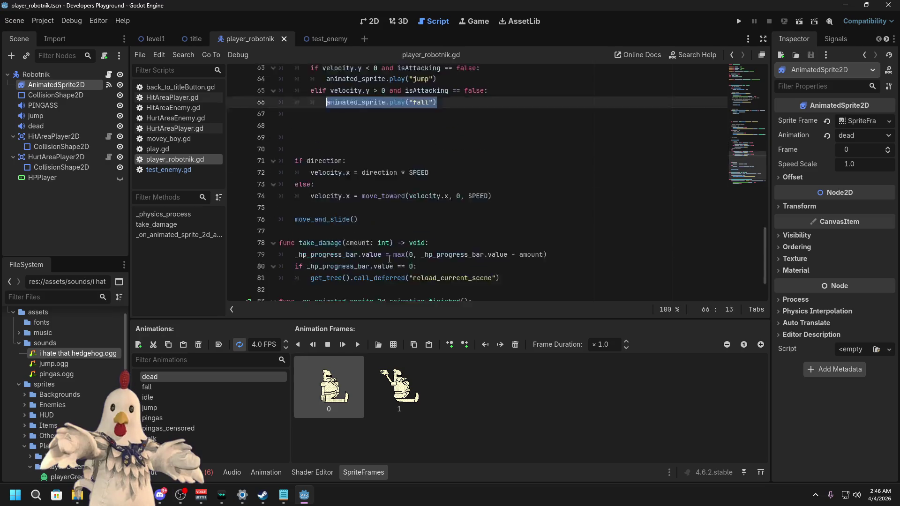
click(446, 211)
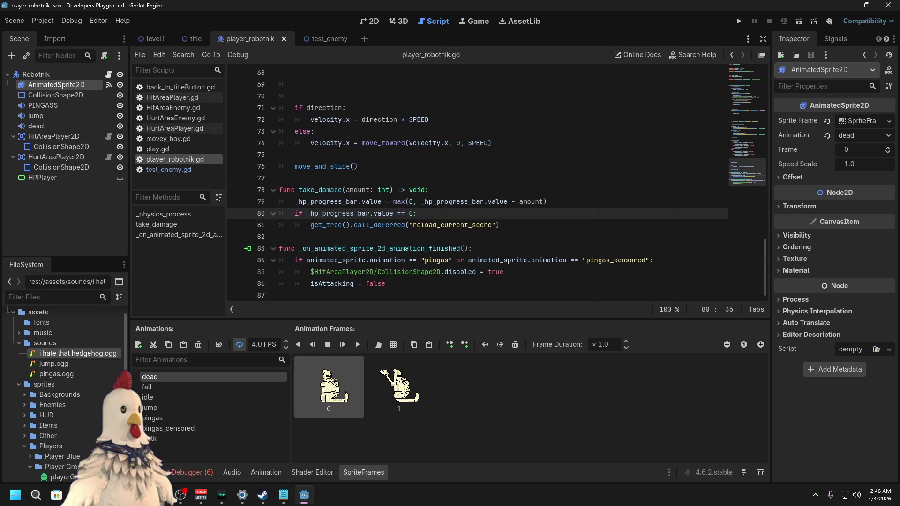
key(Return)
text(animated_sprite.play("fall"))
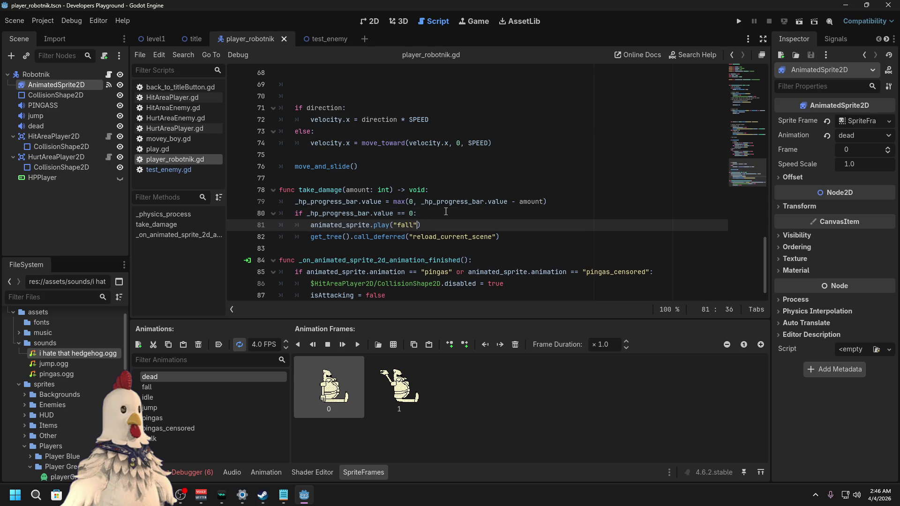
key(Delete)
key(BackSpace)
key(BackSpace)
key(BackSpace)
text(dead)
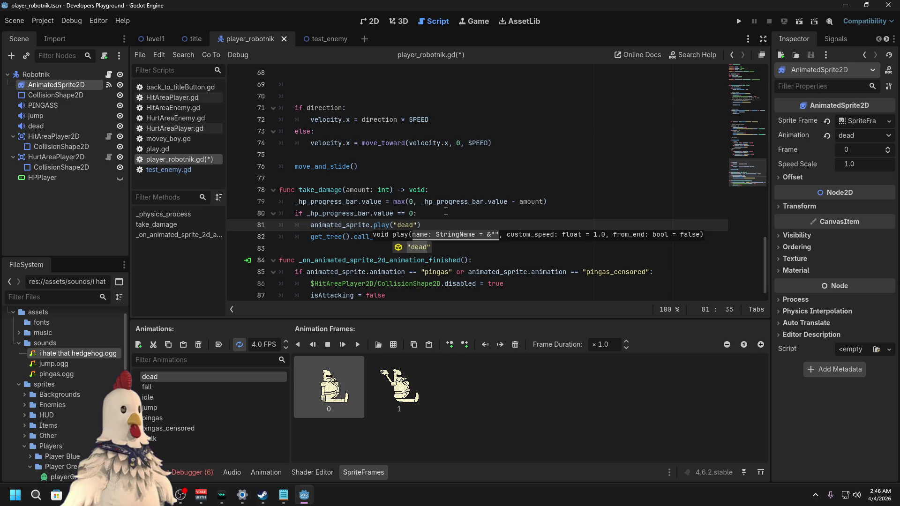
click(437, 226)
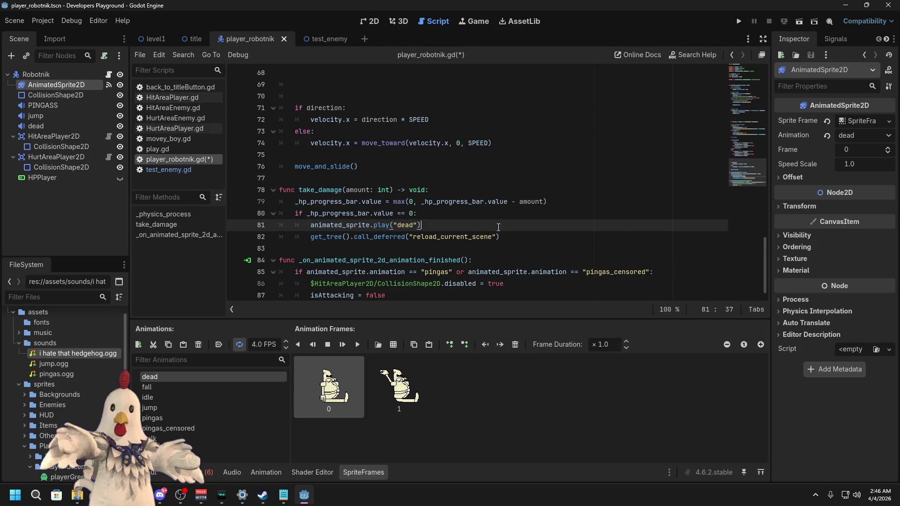
right_click(69, 356)
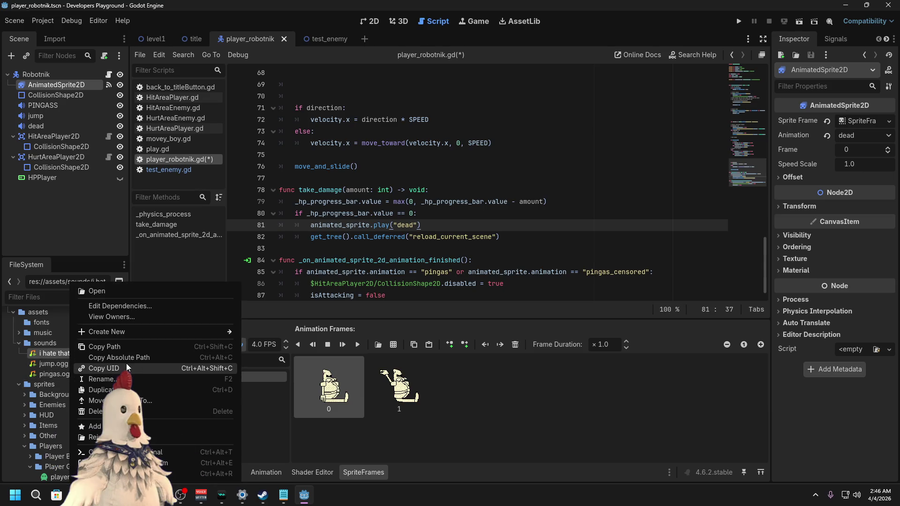
click(57, 204)
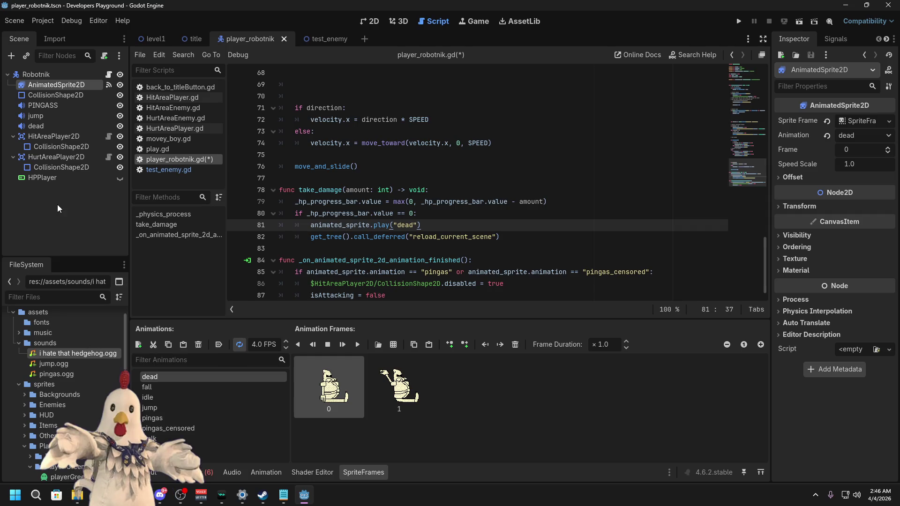
scroll(476, 225, up, 9)
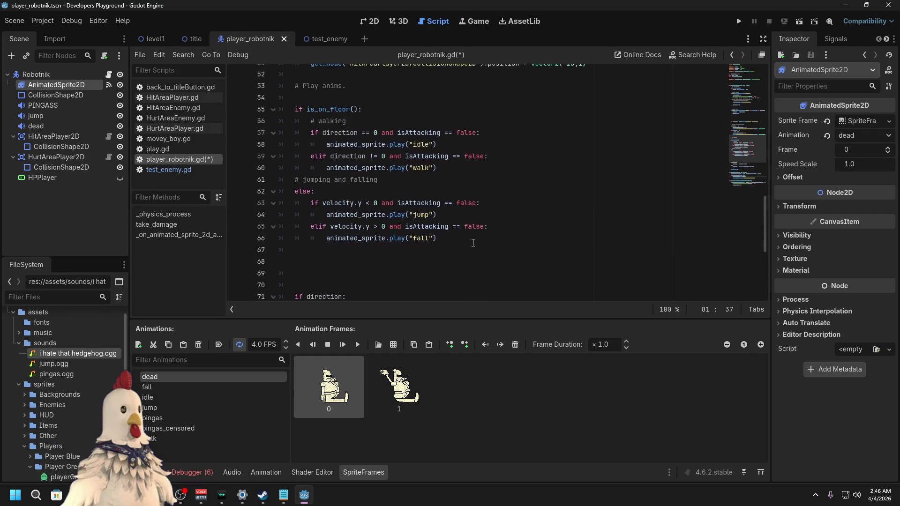
scroll(474, 243, up, 2)
scroll(474, 243, up, 5)
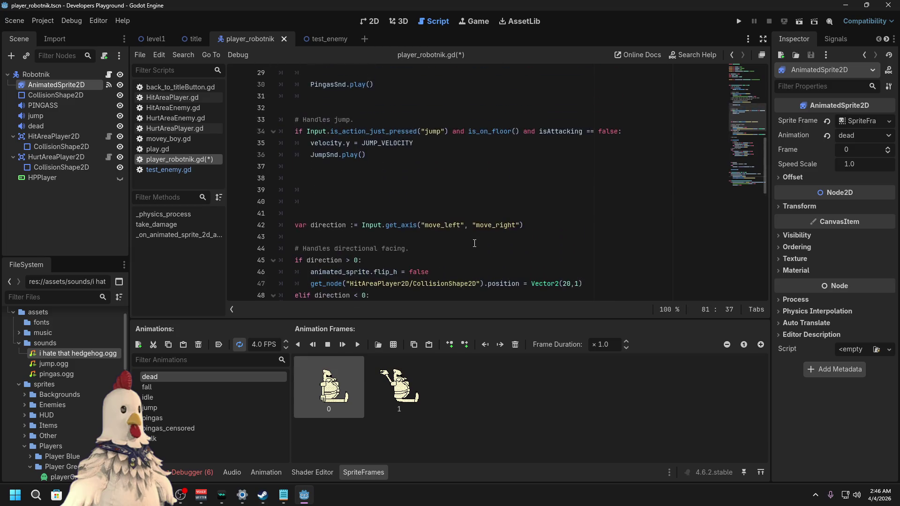
scroll(474, 243, up, 2)
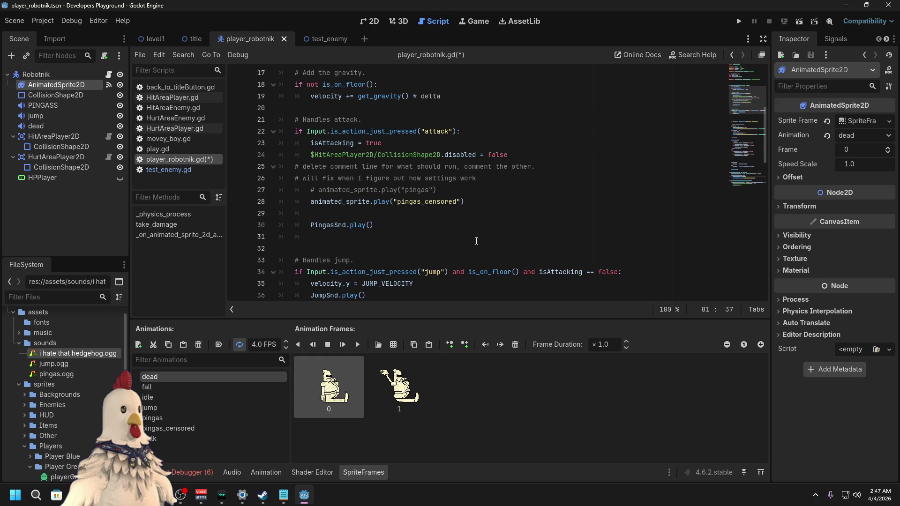
scroll(477, 241, up, 3)
scroll(486, 241, down, 15)
scroll(486, 241, down, 4)
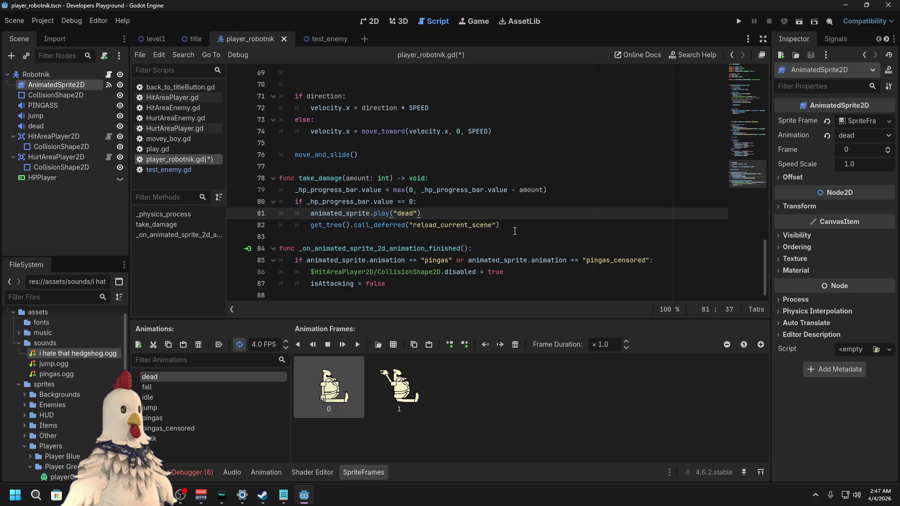
click(574, 293)
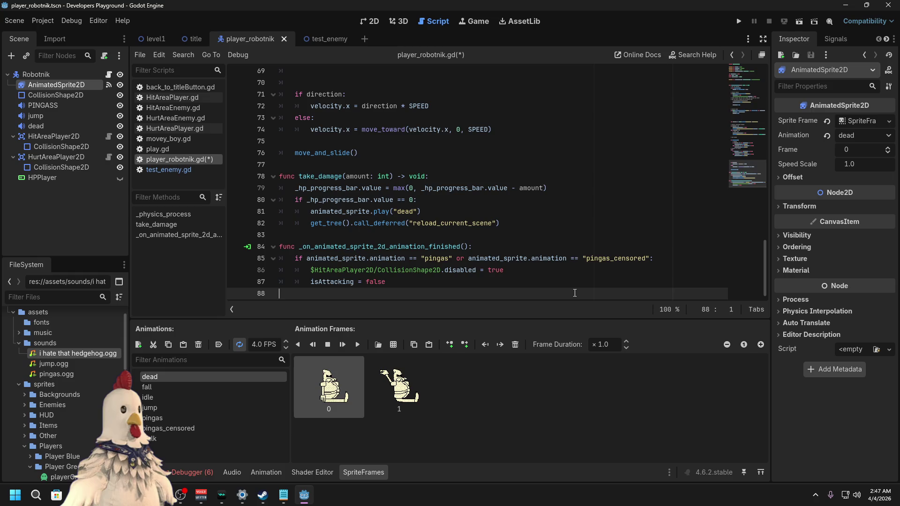
scroll(513, 220, up, 3)
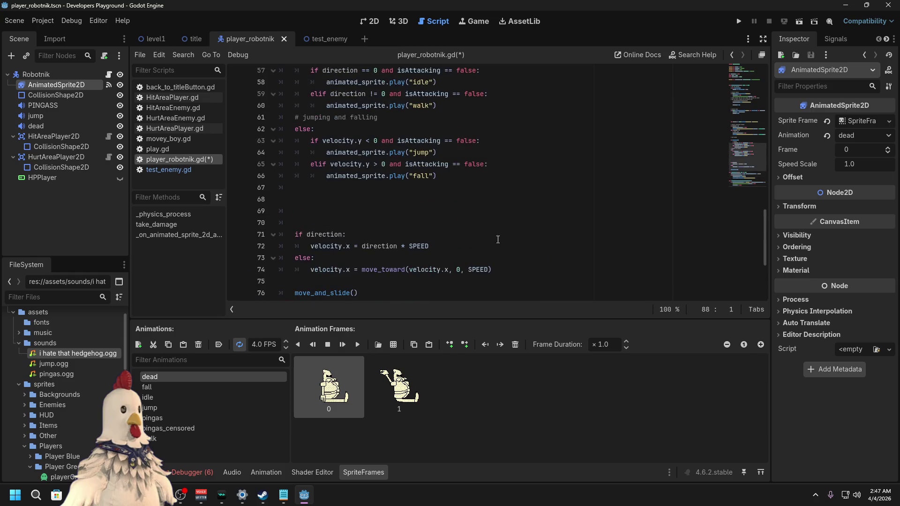
scroll(450, 234, down, 3)
drag(517, 225, 510, 216)
key(ctrl+c)
key(BackSpace)
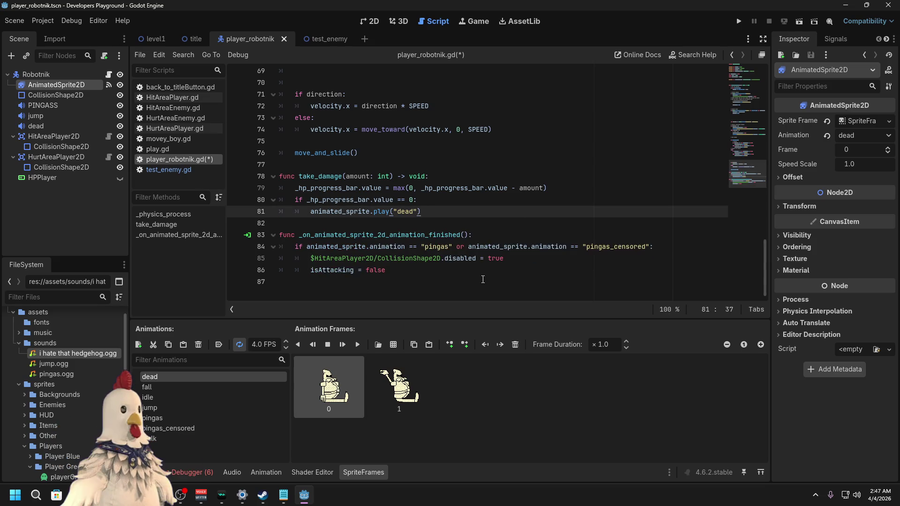
Step: Start a new function below the handler, then discard it and the extra blank lines
click(483, 282)
key(Return)
text(func )
text(t)
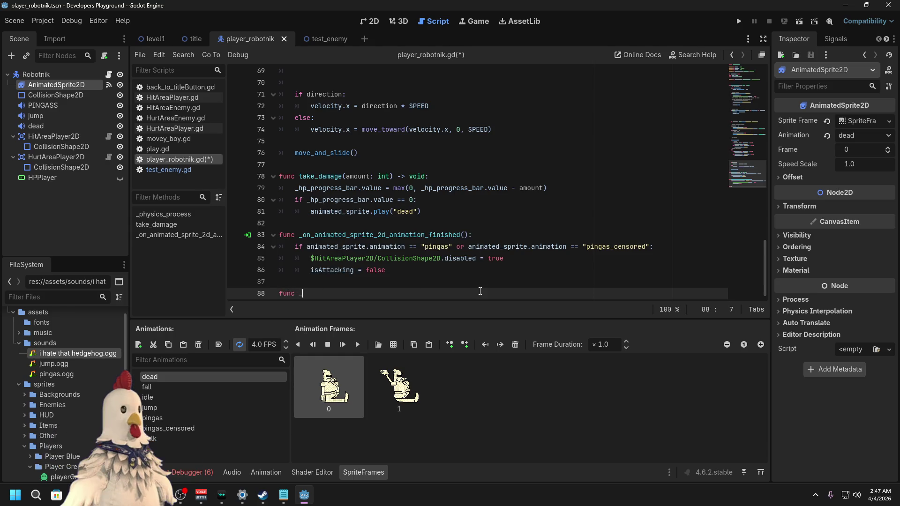
text(on_)
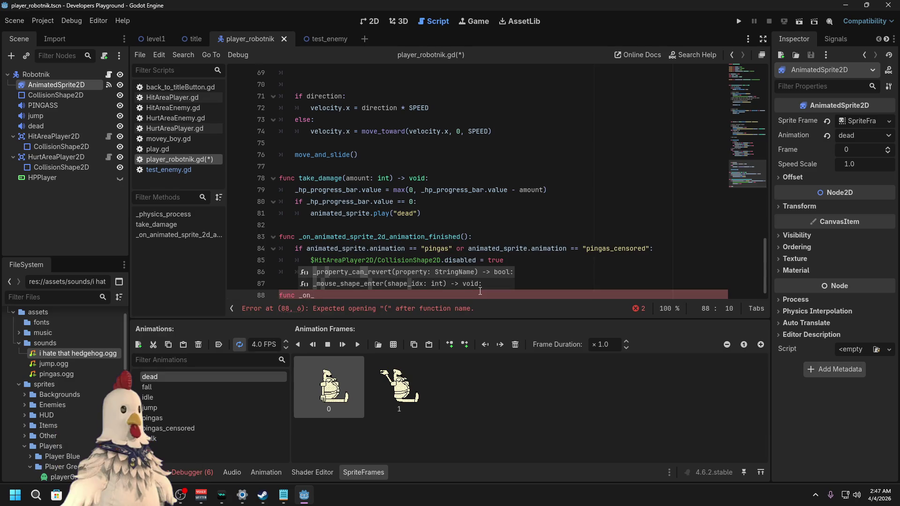
key(BackSpace)
key(BackSpace)
key(BackSpace)
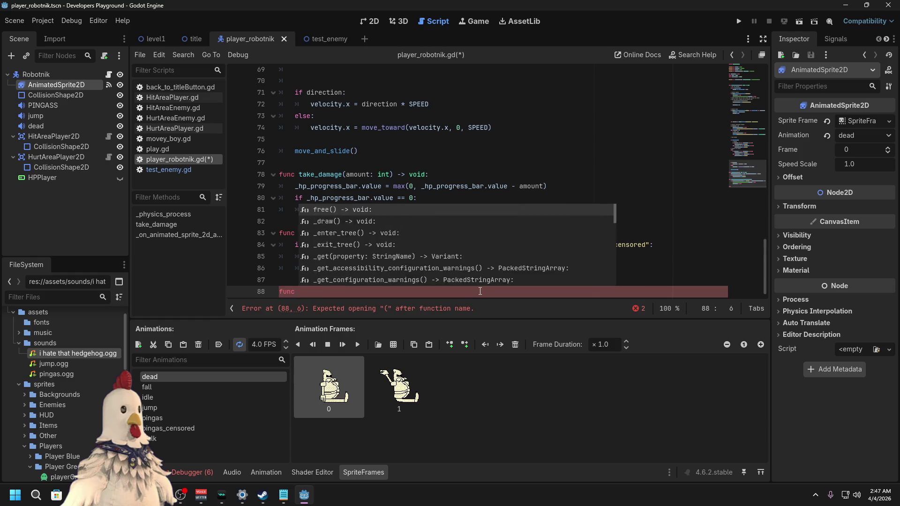
key(BackSpace)
key(BackSpace)
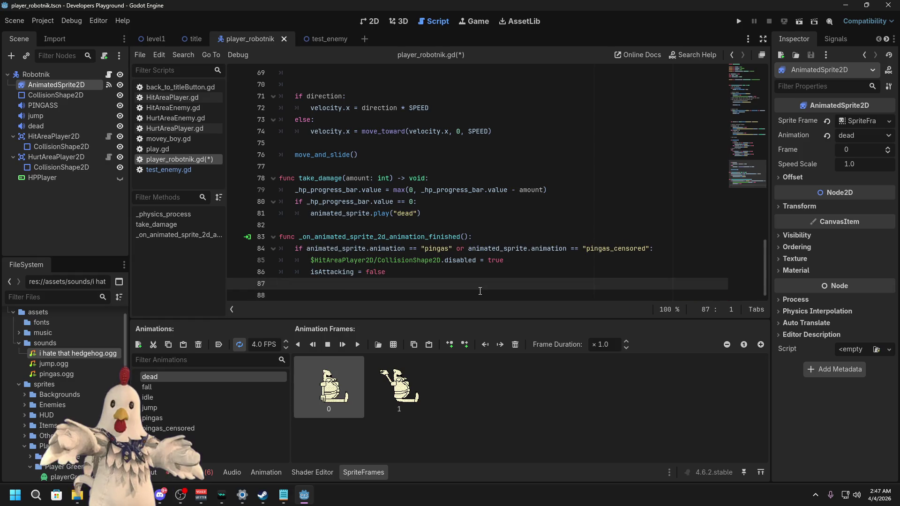
Step: Add if animated_sprite.animation == "dead": to the handler, with the pasted deferred reload call beneath
key(Up)
key(Up)
key(Up)
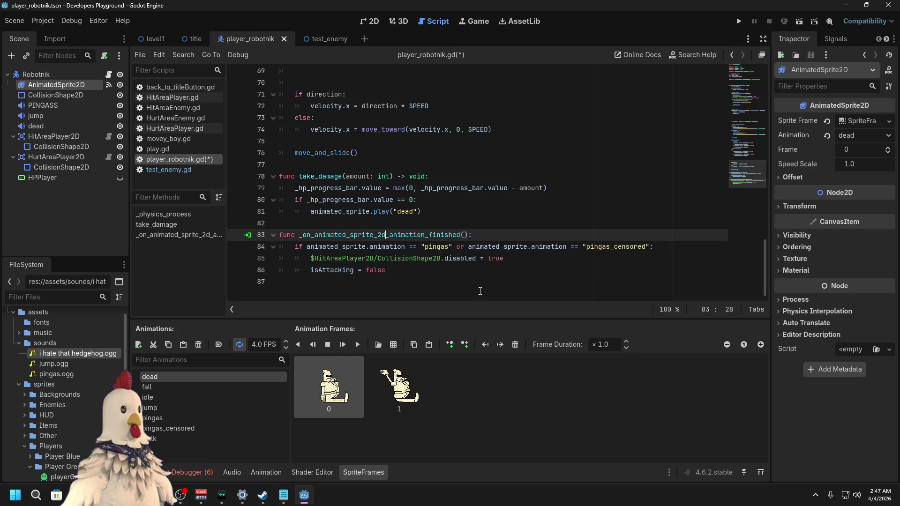
key(Right)
key(Right)
key(Right)
key(Return)
text(if animated_sprite.animation == "dead)
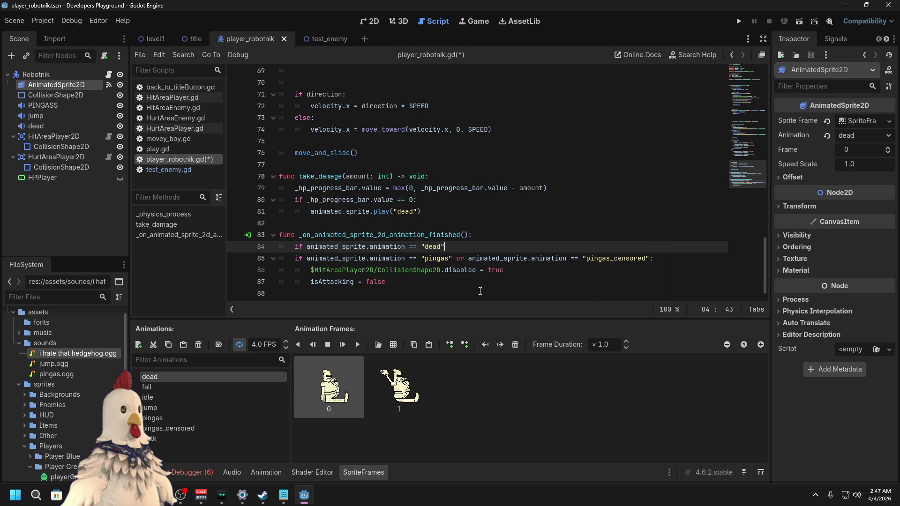
text(:)
key(Return)
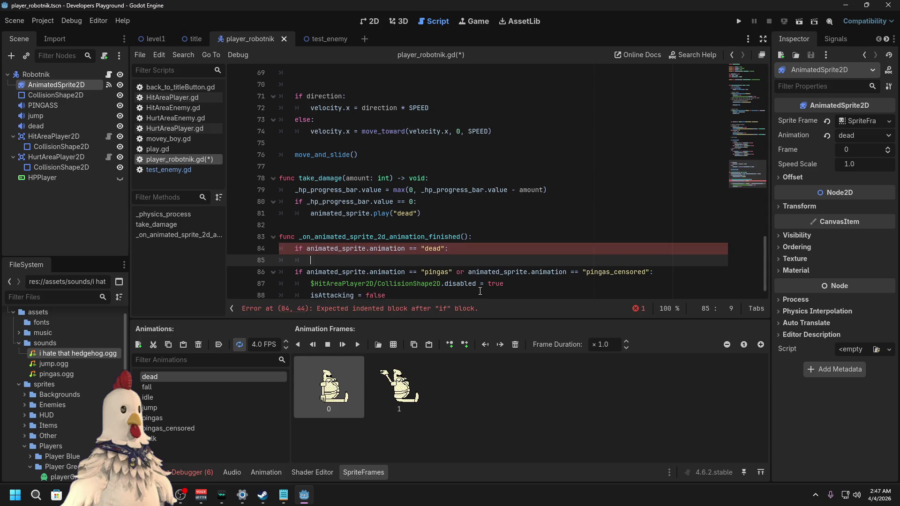
key(ctrl+v)
key(Up)
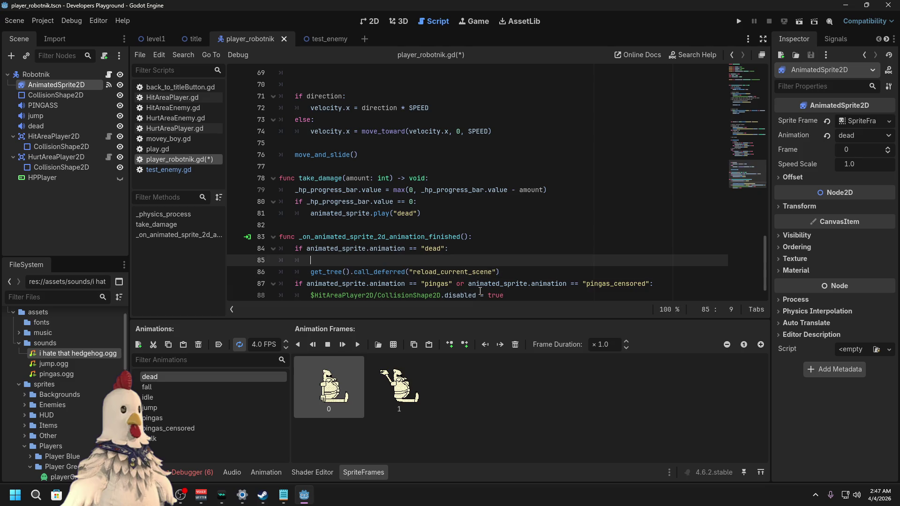
key(BackSpace)
key(BackSpace)
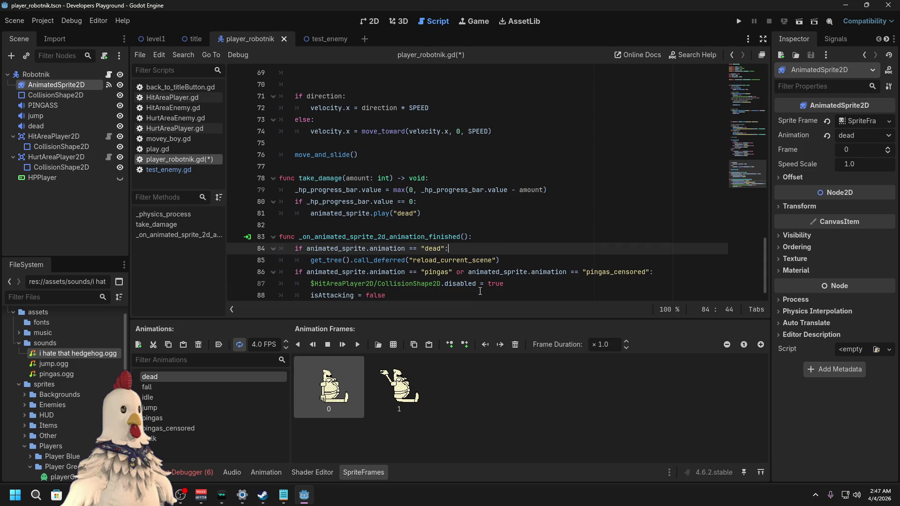
key(Down)
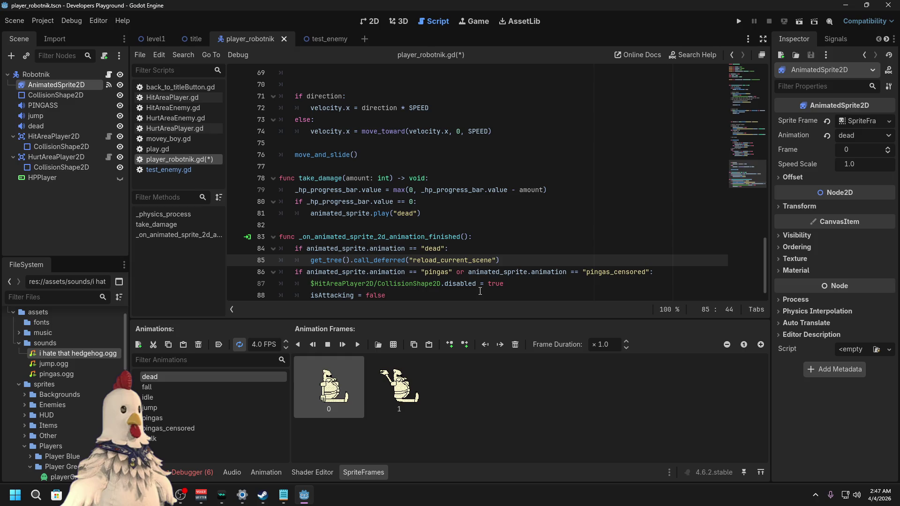
key(Up)
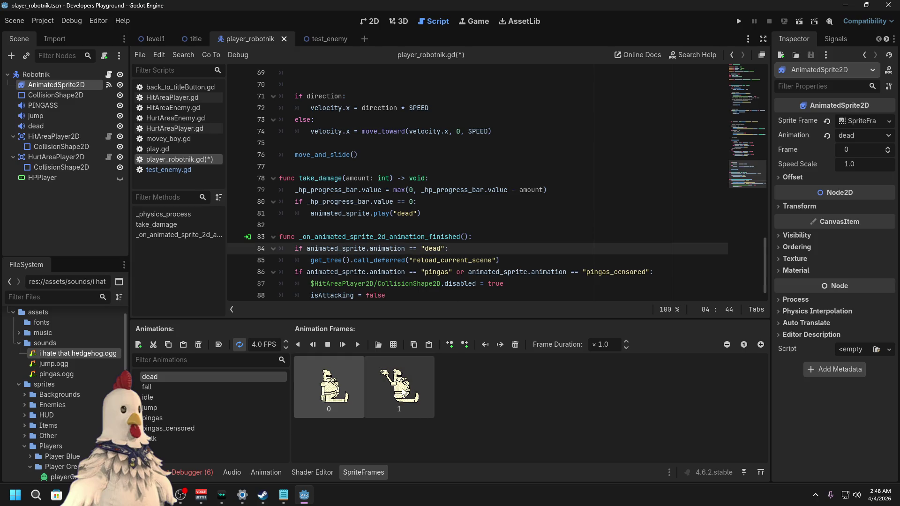
Step: Paste copies of the dead frames as frames 2–11 and copy the hedgehog sound file's path
shift+click(376, 393)
key(ctrl+v)
key(ctrl+v)
key(ctrl+v)
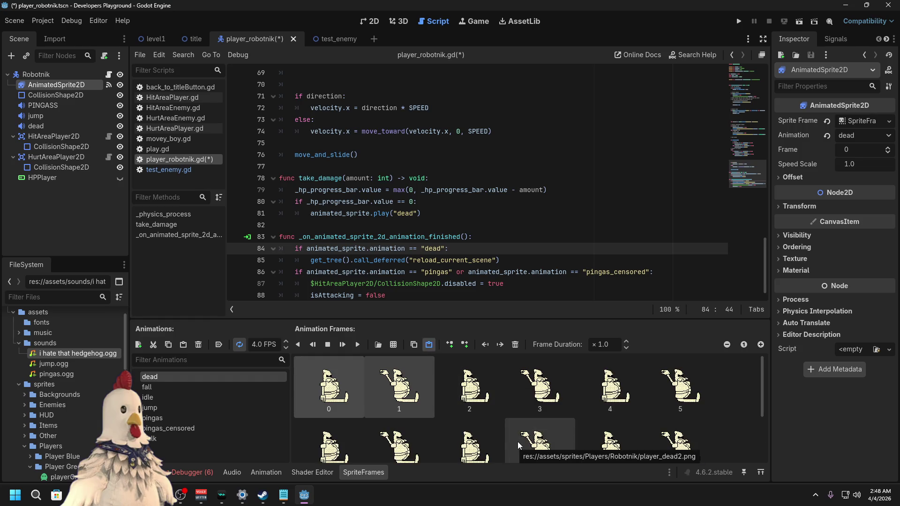
scroll(518, 442, down, 3)
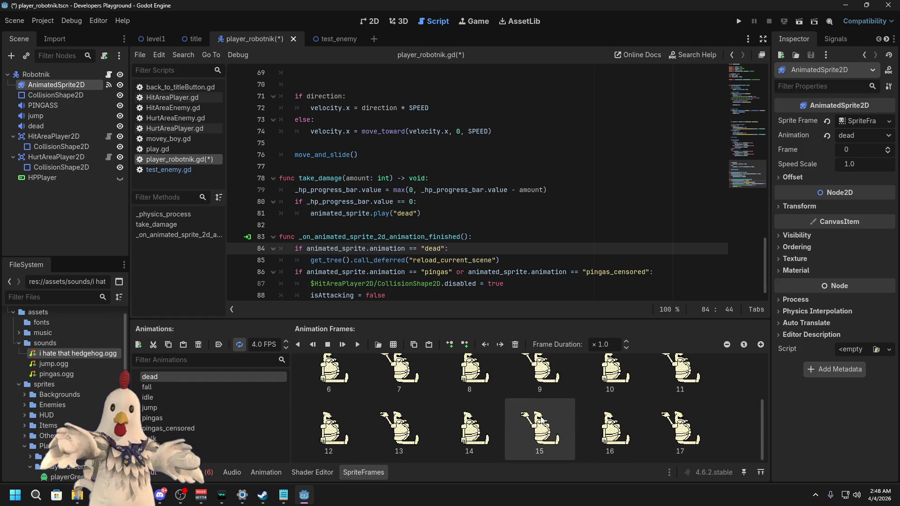
scroll(448, 393, up, 3)
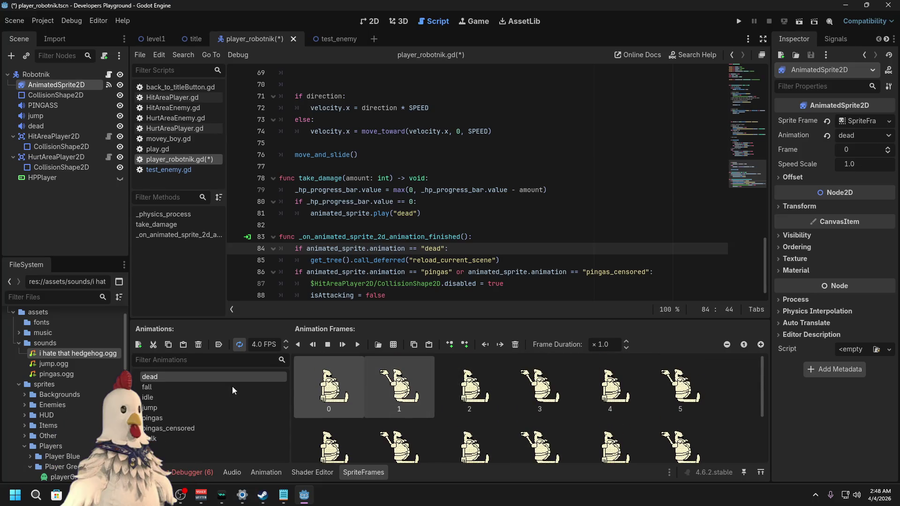
right_click(85, 356)
click(133, 348)
Step: Open an empty line after the "dead" animation call and check the DeadSnd = $dead declaration
scroll(455, 243, up, 7)
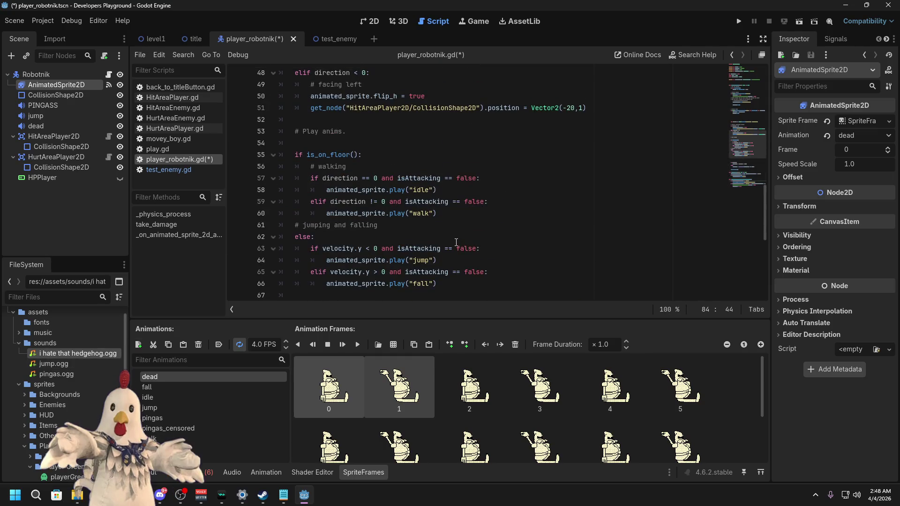
scroll(455, 243, down, 6)
scroll(451, 244, up, 6)
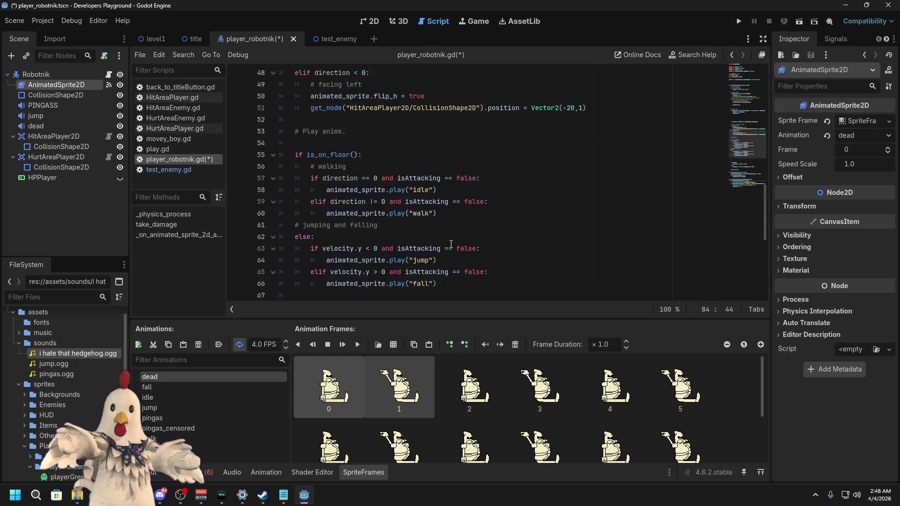
scroll(452, 241, up, 9)
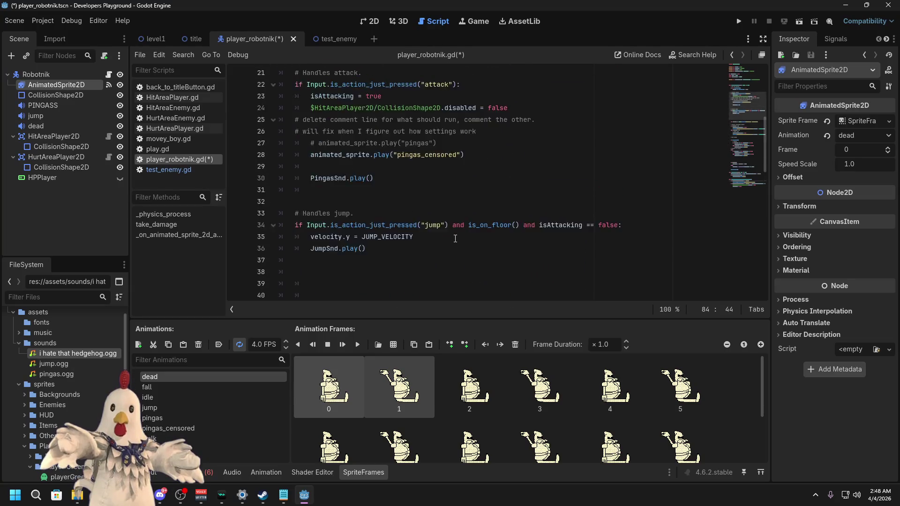
scroll(455, 238, up, 2)
scroll(455, 238, up, 1)
scroll(425, 240, down, 11)
scroll(426, 240, down, 5)
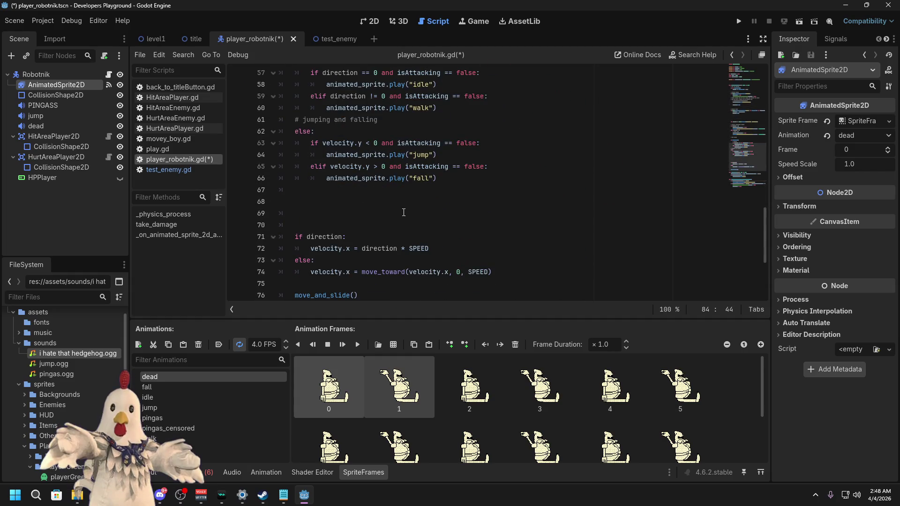
scroll(404, 212, down, 3)
scroll(419, 193, up, 12)
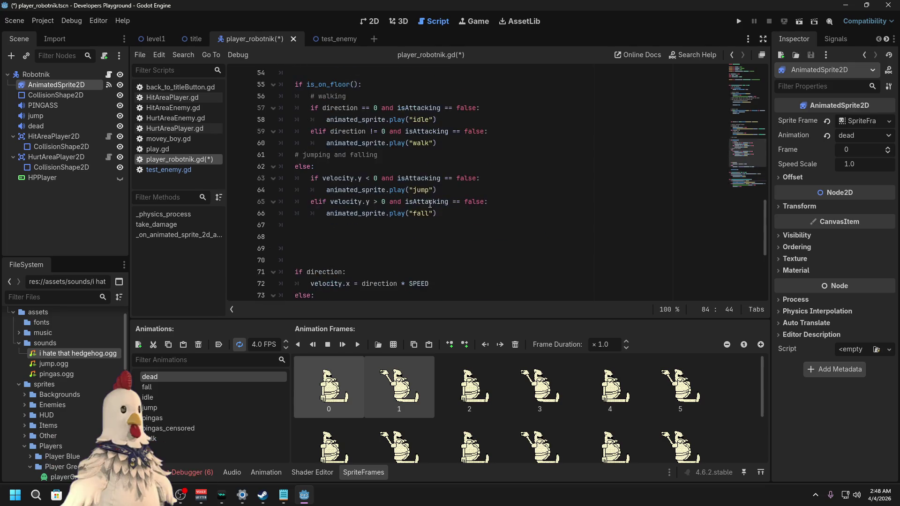
scroll(430, 209, up, 1)
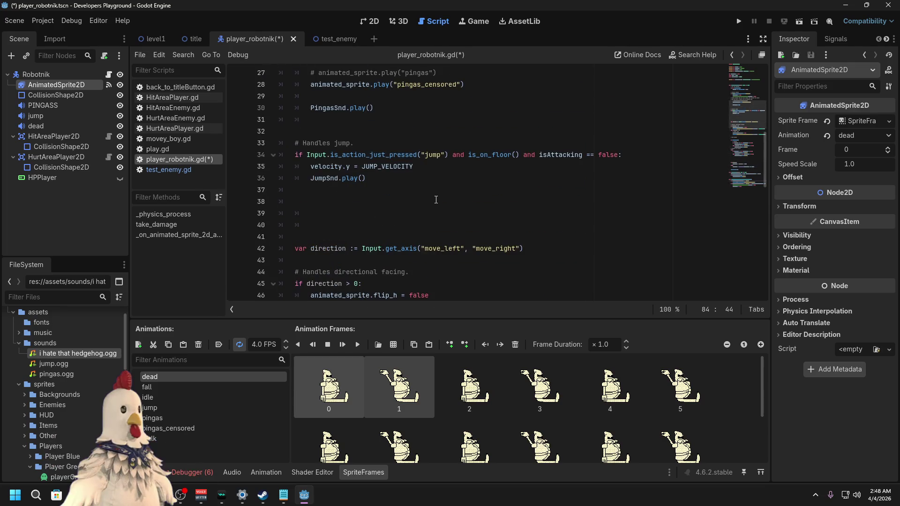
scroll(437, 198, up, 3)
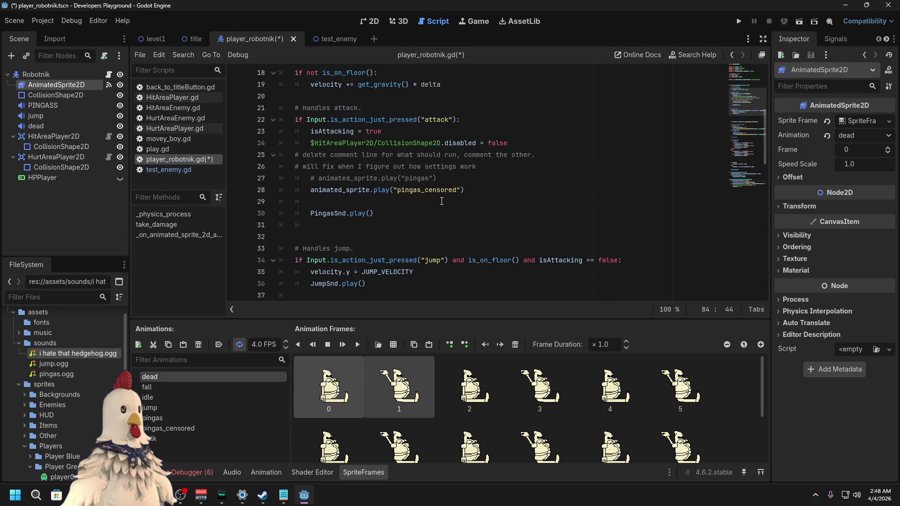
scroll(441, 201, up, 2)
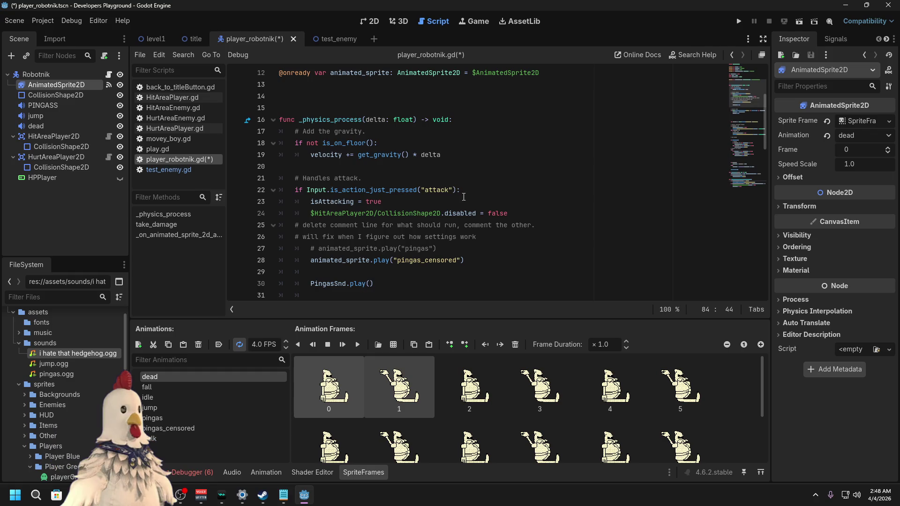
scroll(469, 207, down, 1)
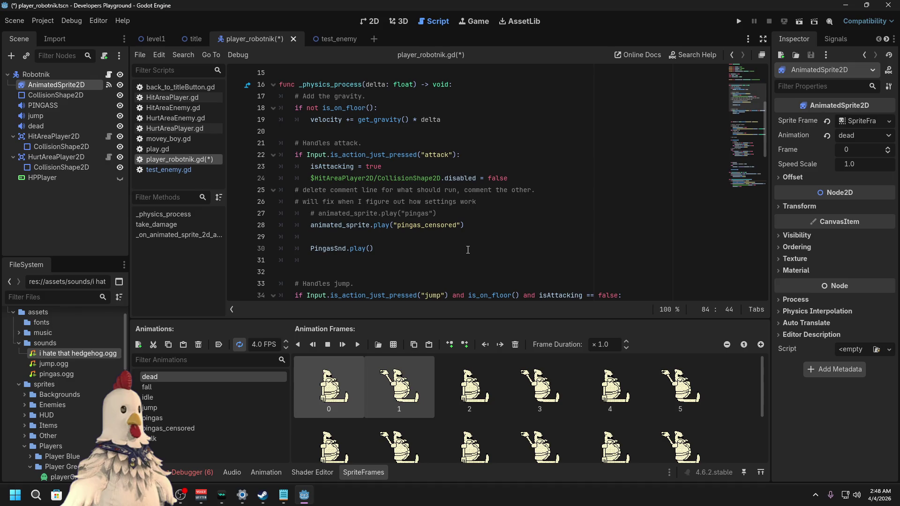
scroll(467, 244, down, 1)
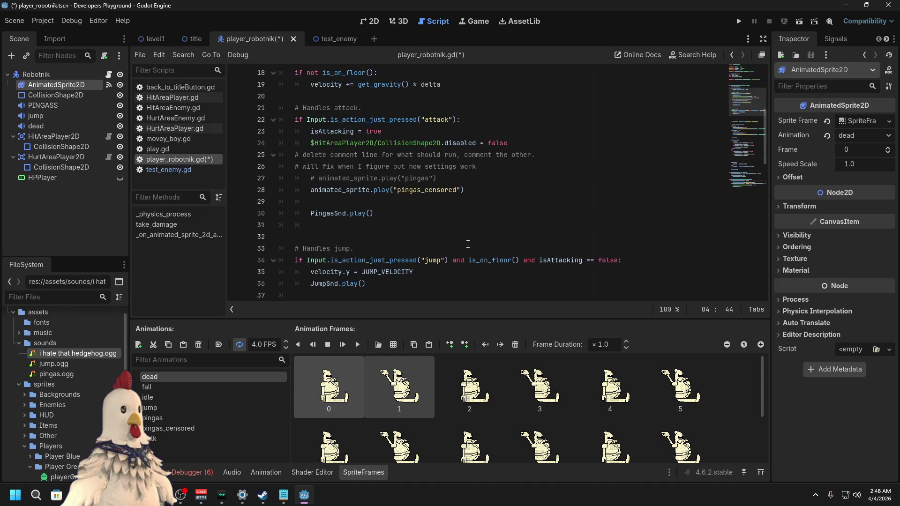
scroll(468, 244, up, 4)
scroll(468, 244, down, 11)
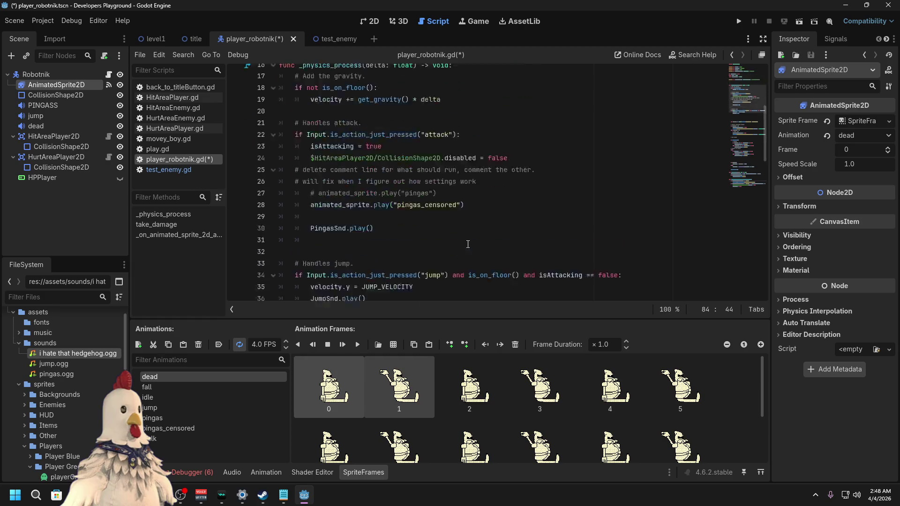
scroll(467, 241, down, 1)
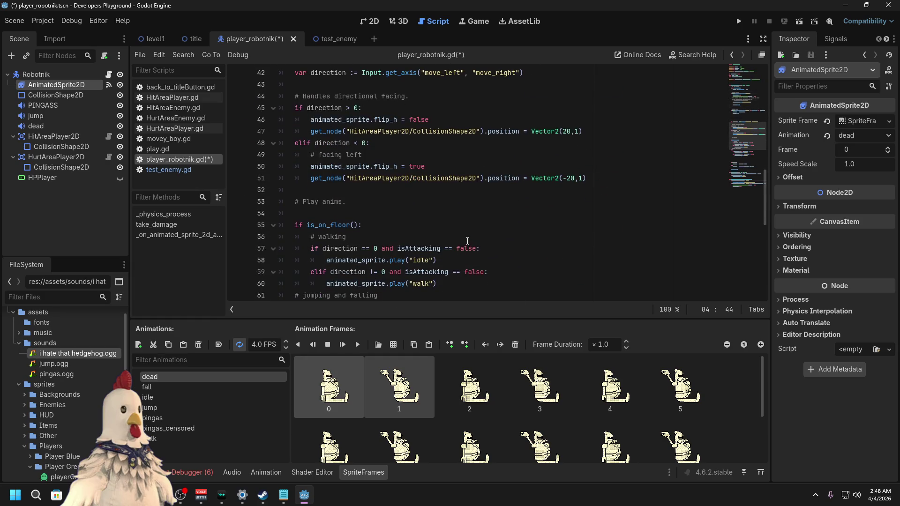
scroll(467, 241, down, 1)
scroll(468, 241, down, 8)
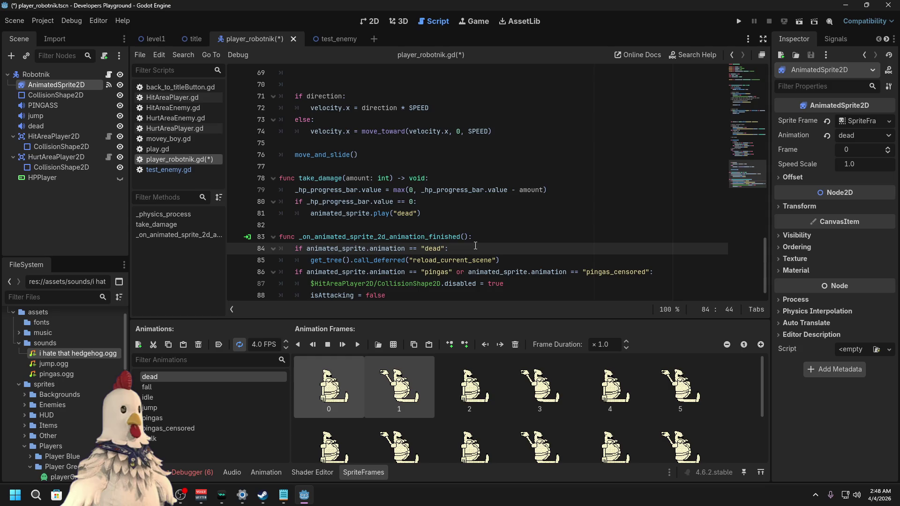
scroll(476, 246, down, 1)
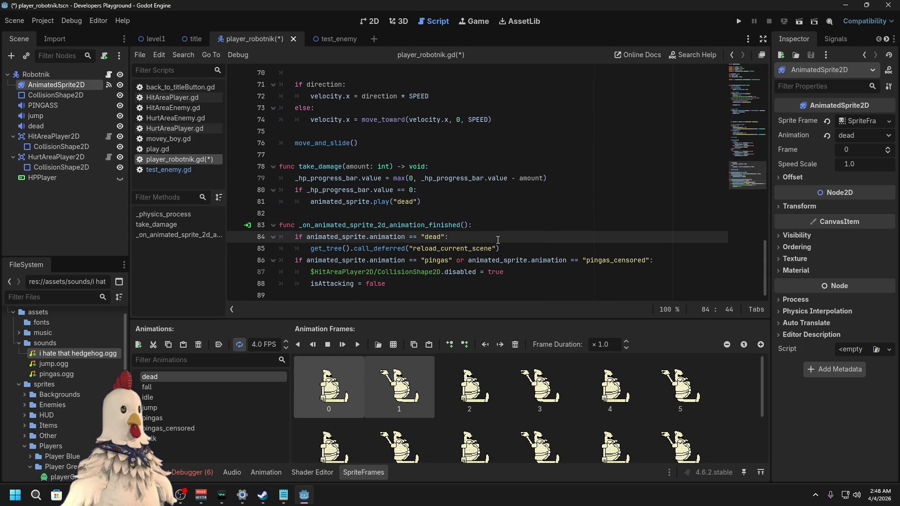
scroll(477, 213, up, 1)
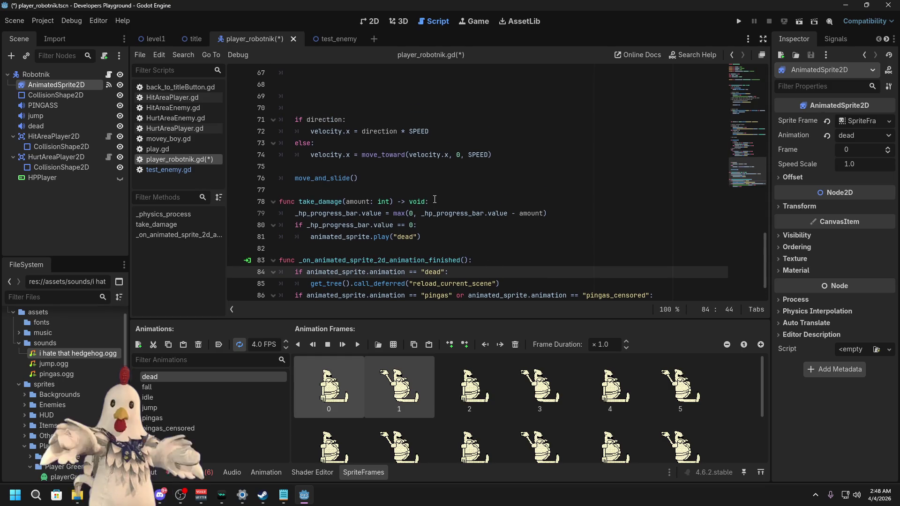
click(435, 239)
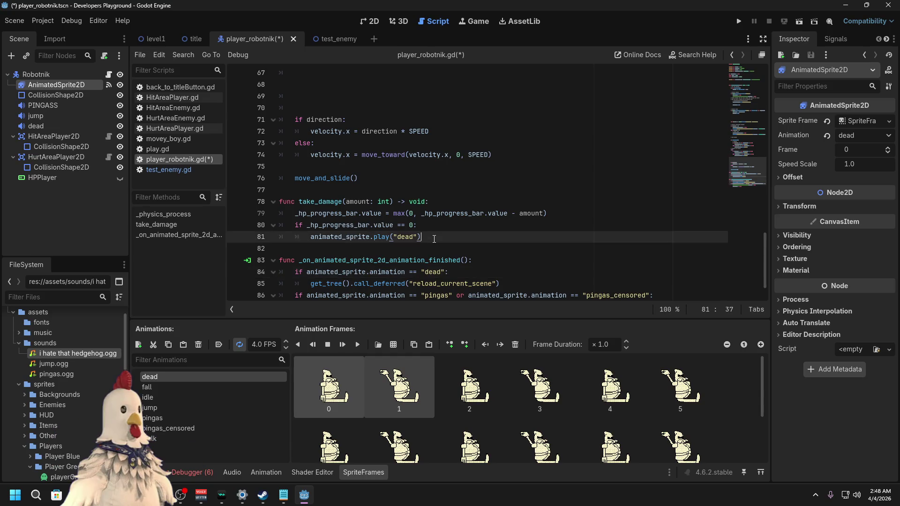
key(Return)
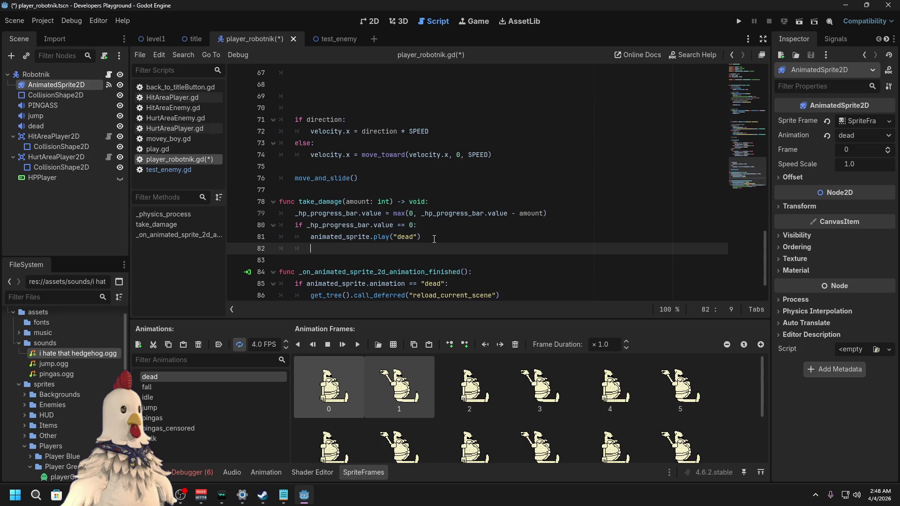
scroll(468, 228, up, 20)
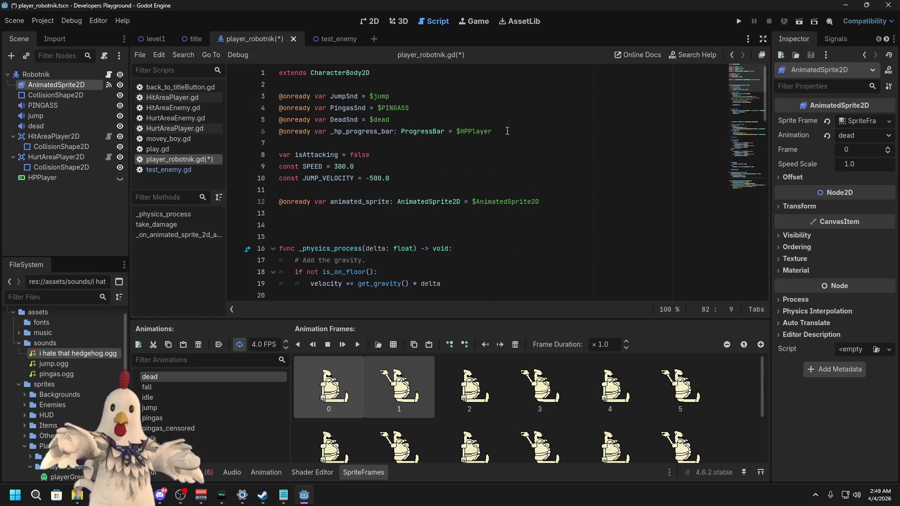
click(404, 118)
click(358, 120)
scroll(503, 166, down, 20)
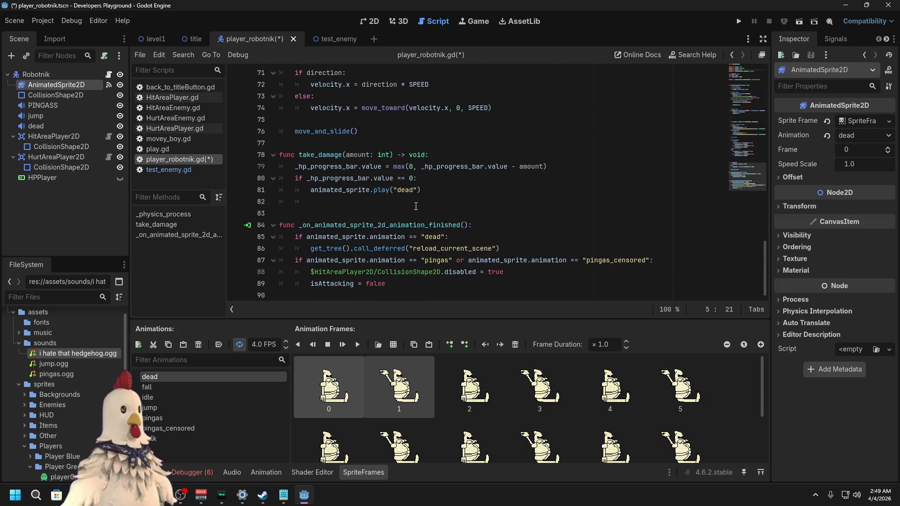
Step: Add DeadSnd.play() right after animated_sprite.play("dead") in take_damage
click(424, 191)
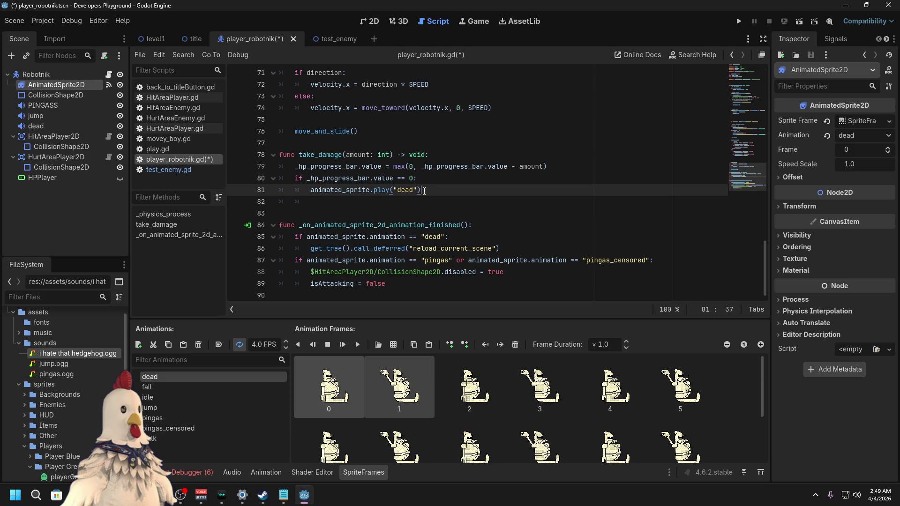
key(Return)
text(Deadsn)
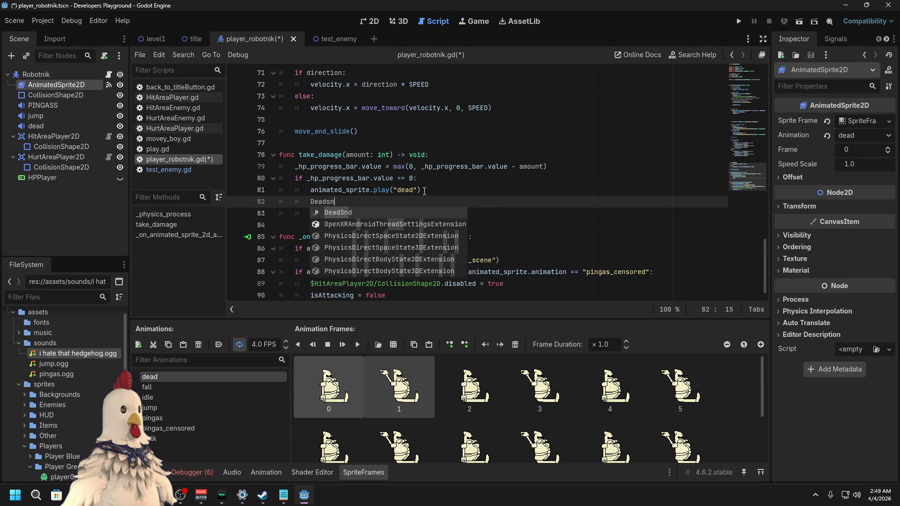
text(d)
key(Return)
text(.)
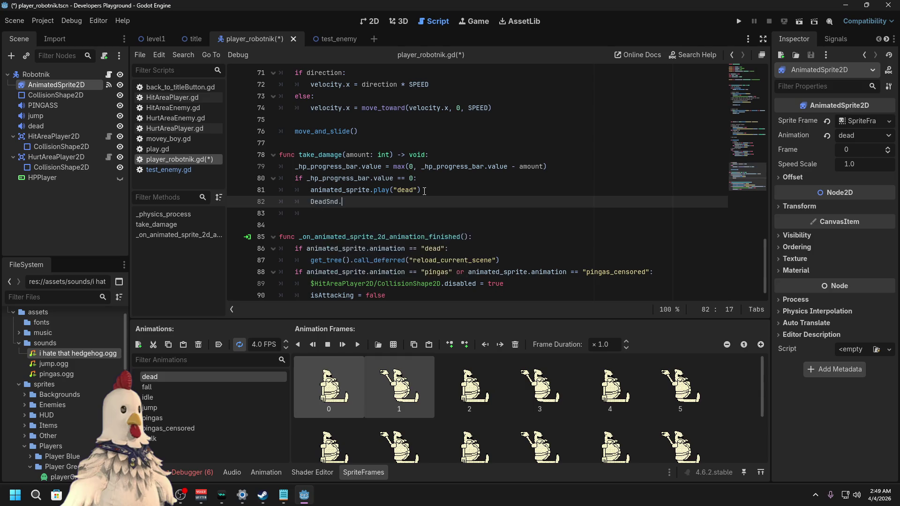
text(play)
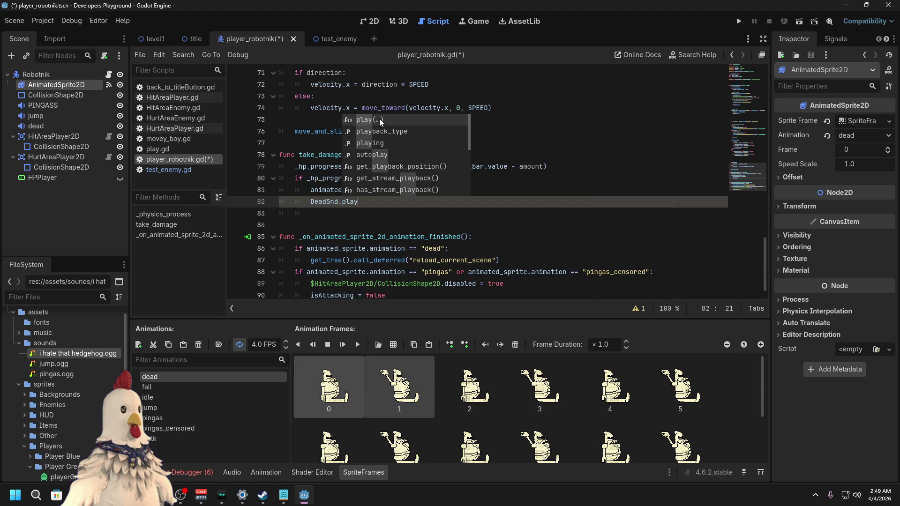
key(Return)
Step: Review the animation-finished handler and save player_robotnik.gd
click(539, 249)
scroll(554, 221, up, 3)
scroll(553, 221, up, 18)
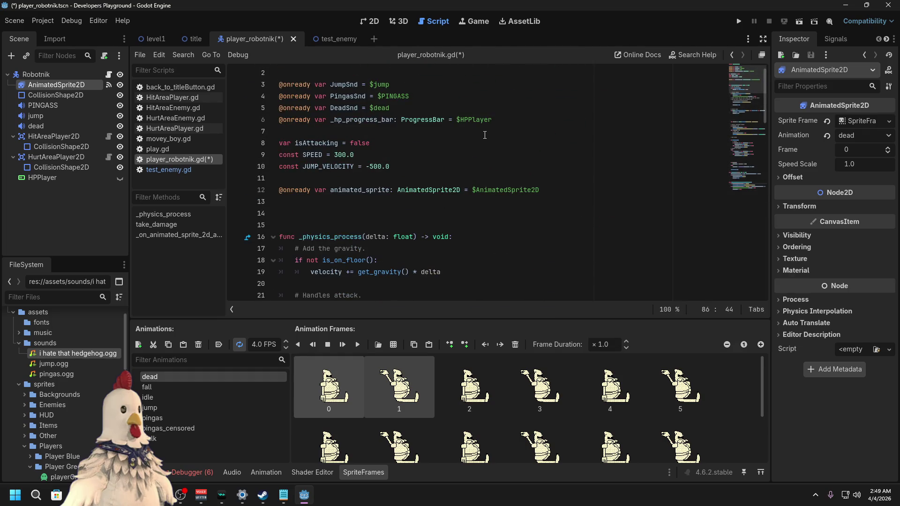
scroll(445, 214, down, 20)
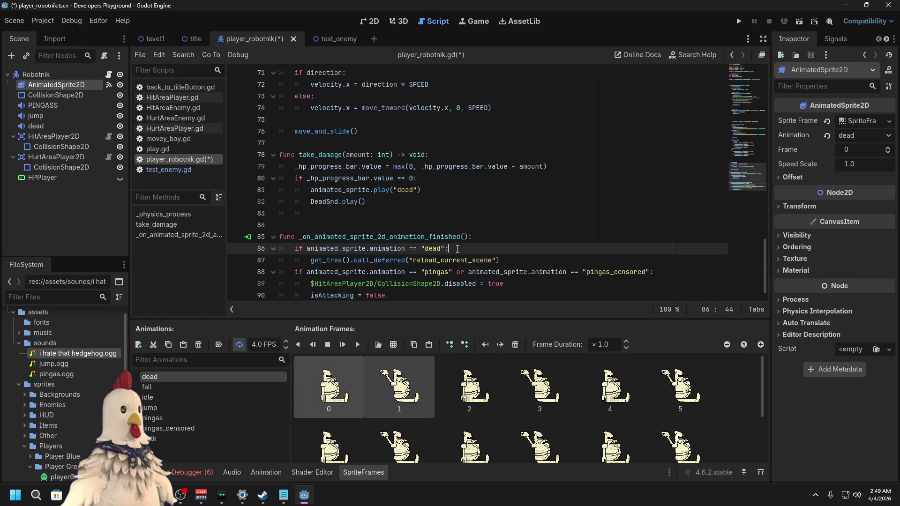
scroll(524, 200, up, 11)
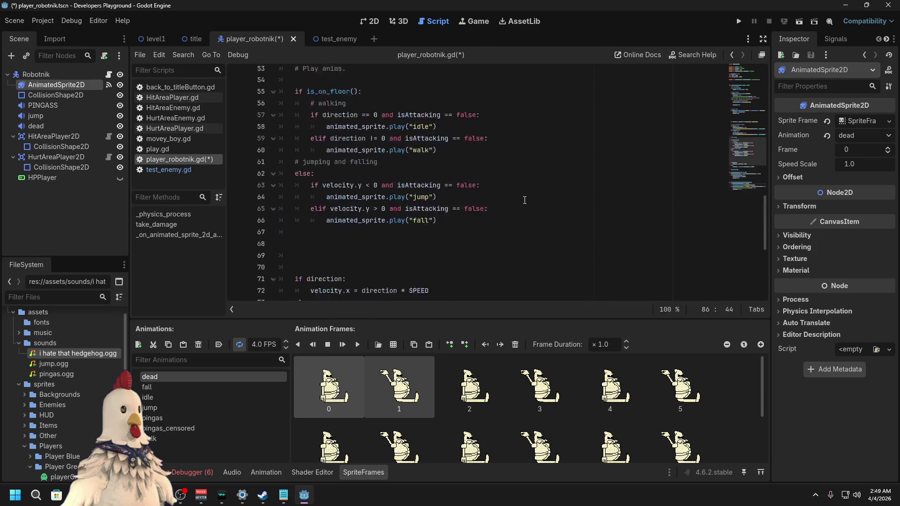
scroll(524, 201, up, 6)
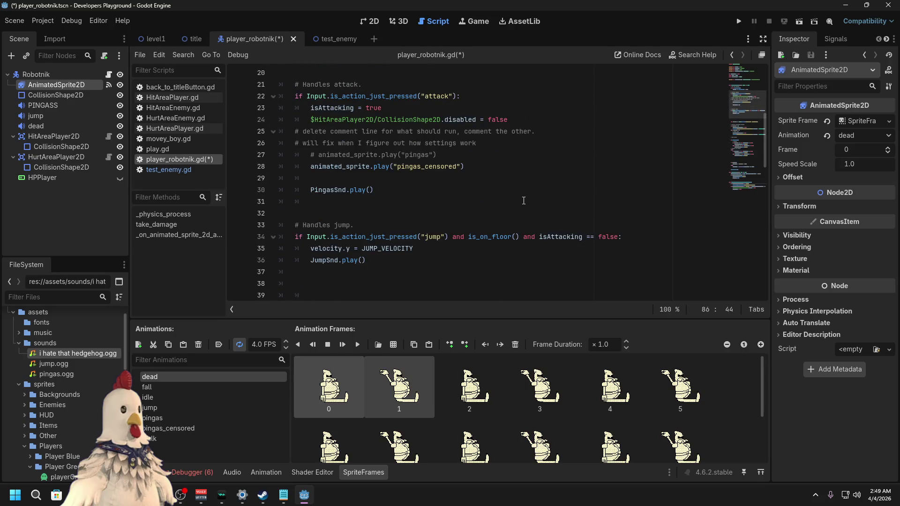
scroll(523, 201, up, 2)
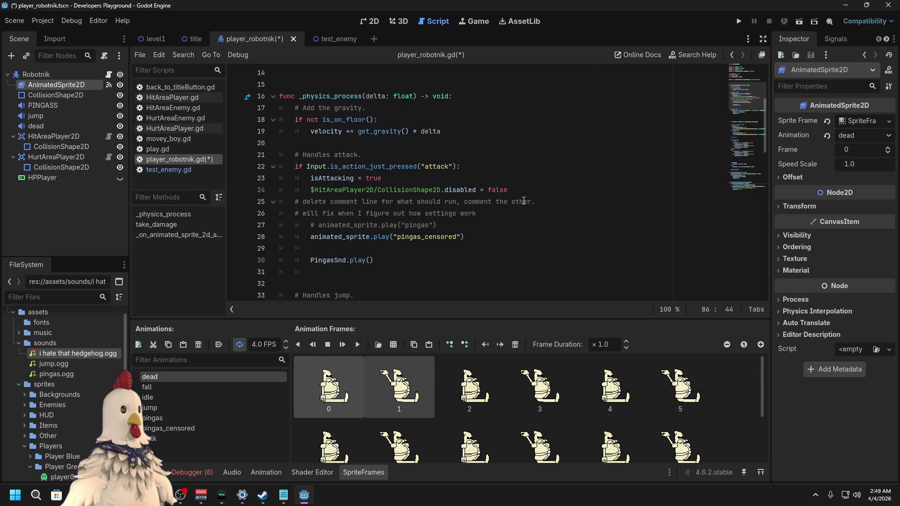
scroll(524, 200, down, 9)
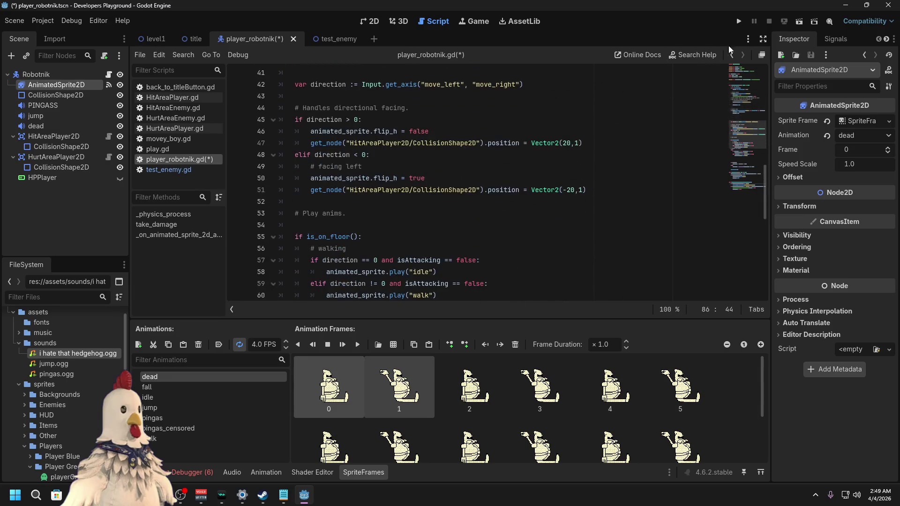
scroll(472, 156, down, 3)
key(ctrl+s)
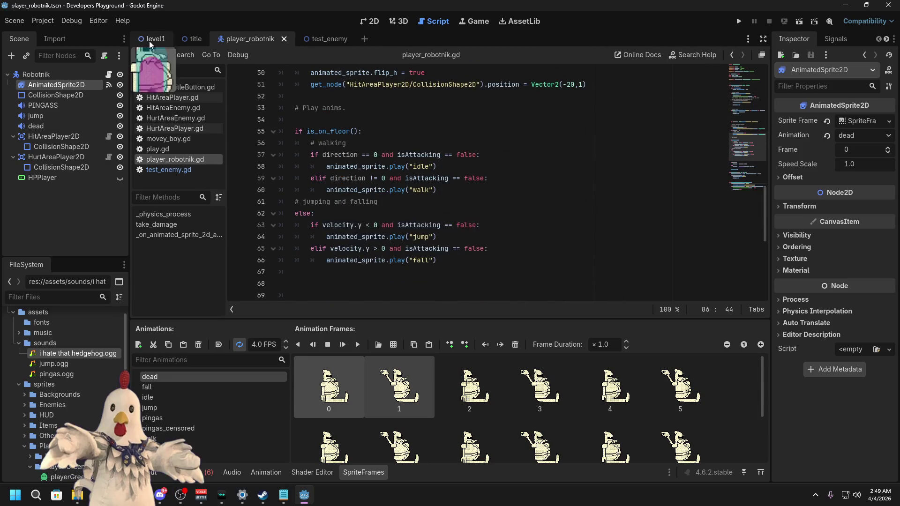
Step: Run level1, move the player right, then stop the game
click(149, 41)
click(801, 24)
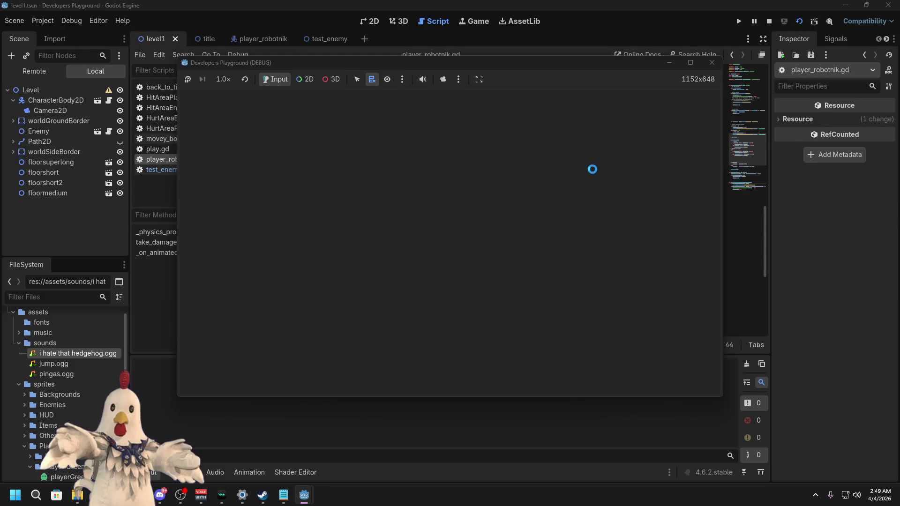
key(Right)
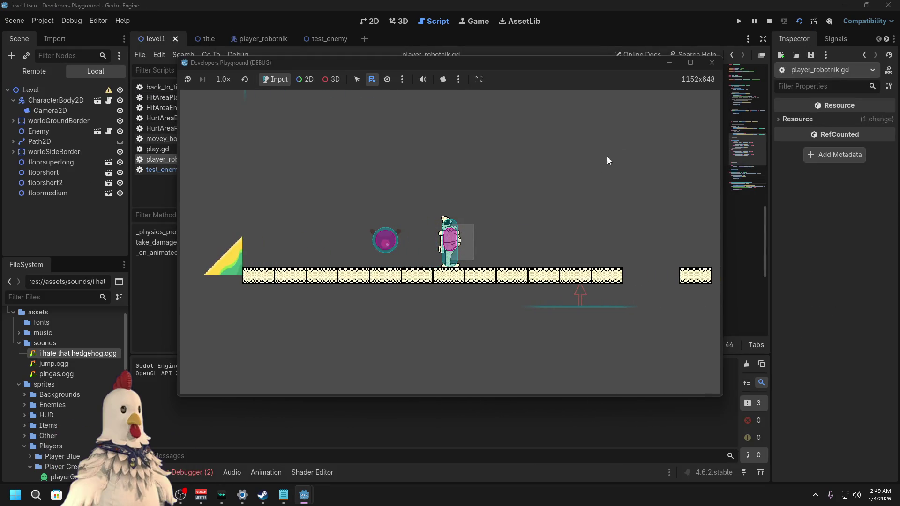
click(710, 65)
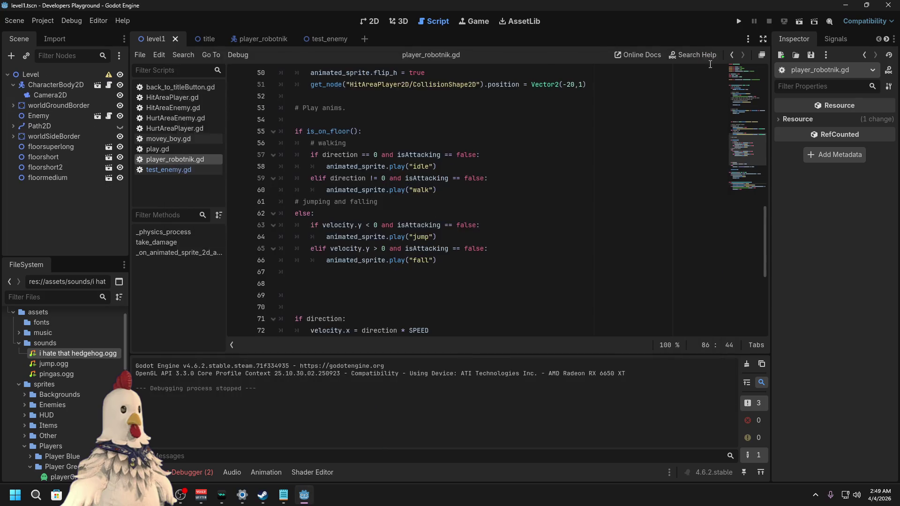
Step: Select the reload_current_scene line in the animation-finished handler
scroll(508, 234, down, 6)
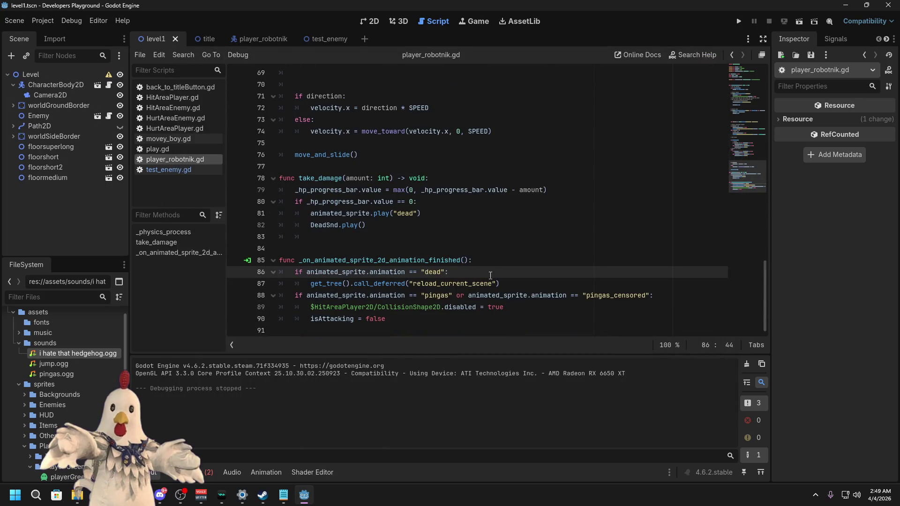
click(509, 285)
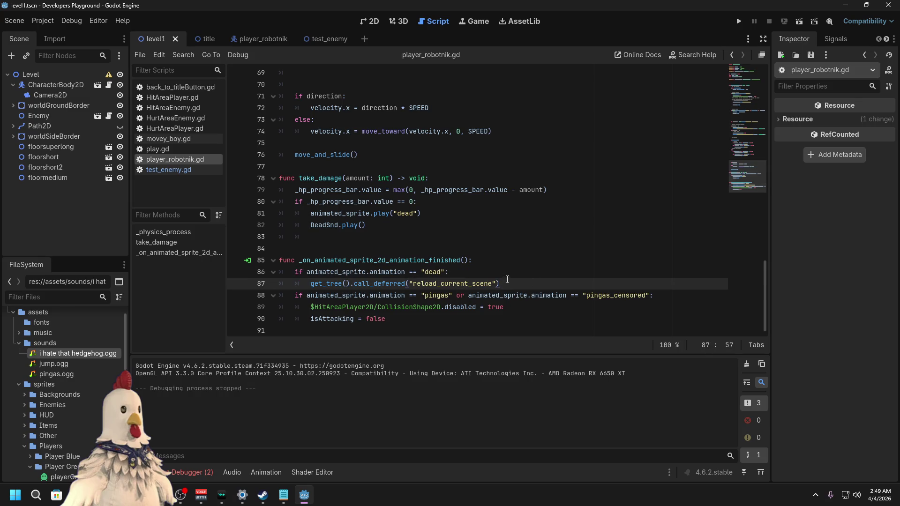
key(ctrl+z)
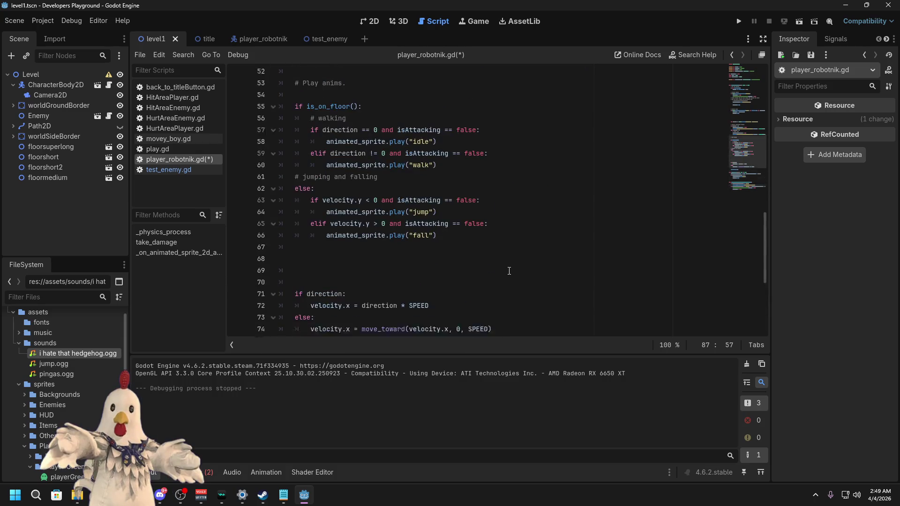
key(ctrl+shift+z)
scroll(505, 276, up, 5)
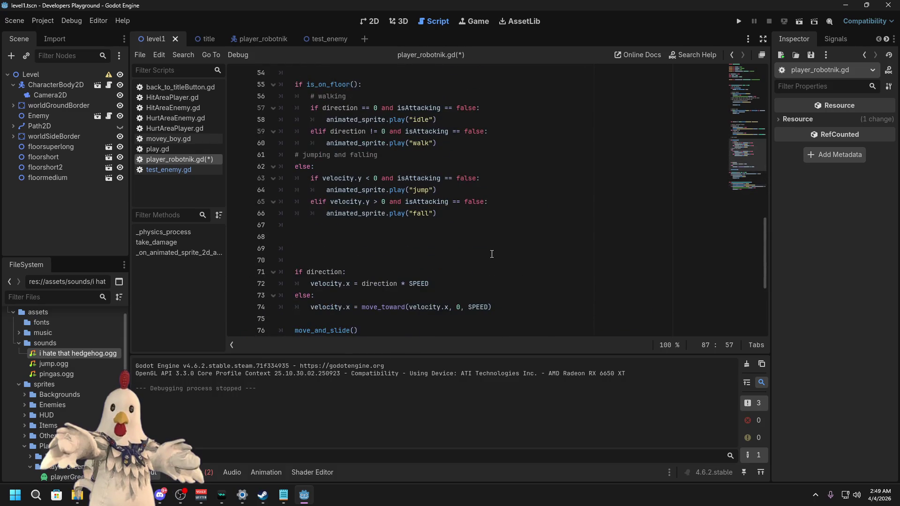
scroll(492, 255, up, 7)
scroll(465, 243, up, 4)
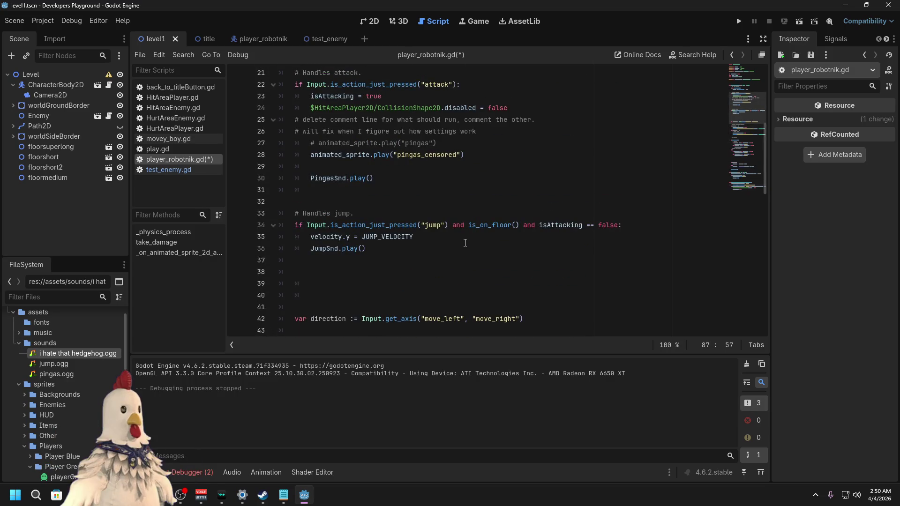
scroll(465, 243, up, 2)
scroll(467, 244, down, 14)
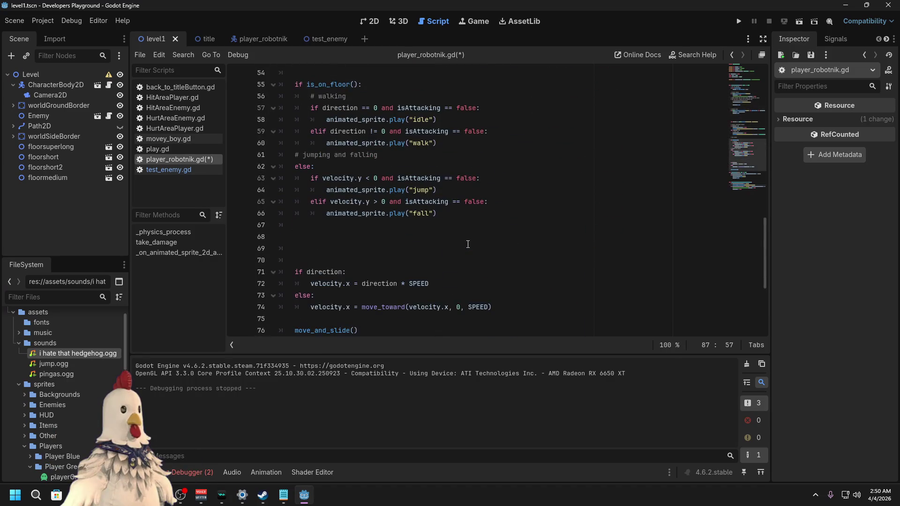
scroll(468, 244, down, 5)
drag(506, 284, 498, 272)
key(ctrl+c)
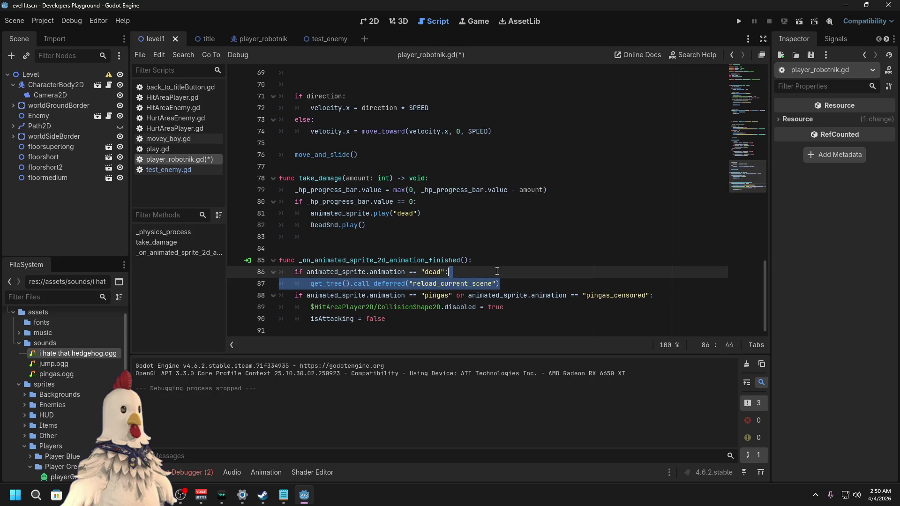
Step: Cut the reload_current_scene line and delete the "dead" check from the animation-finished handler
key(BackSpace)
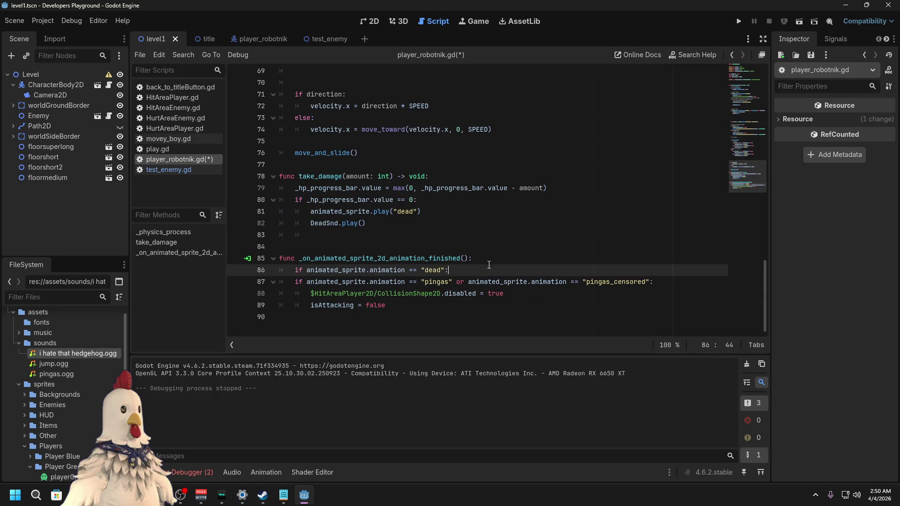
click(488, 266)
key(Delete)
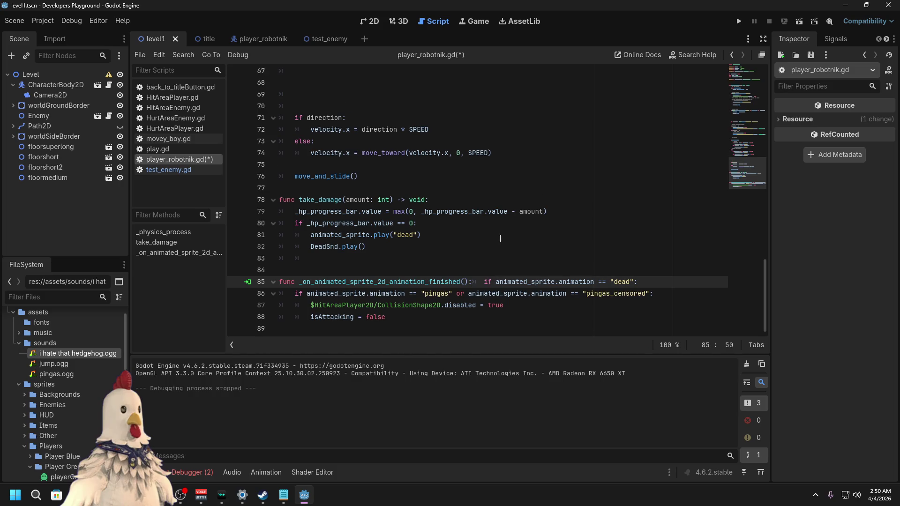
key(Return)
key(Delete)
key(Delete)
key(Delete)
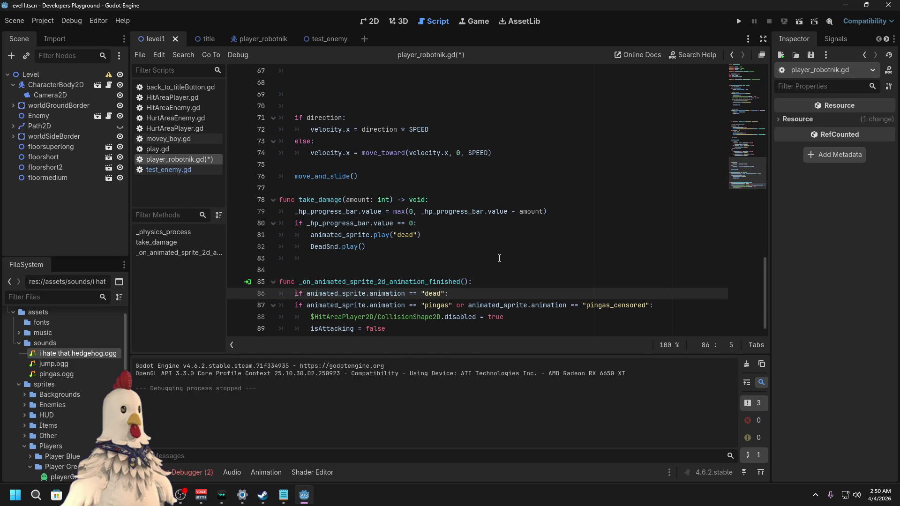
key(Delete)
key(Delete)
key(BackSpace)
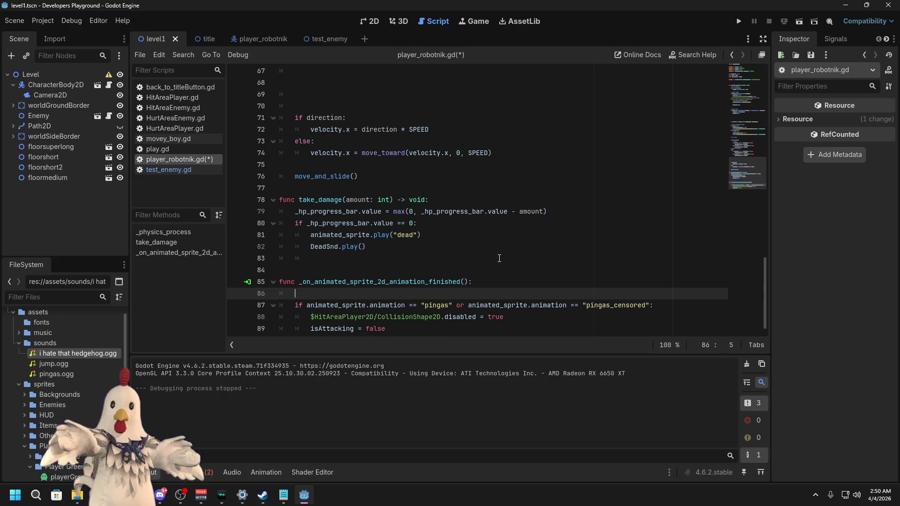
key(Delete)
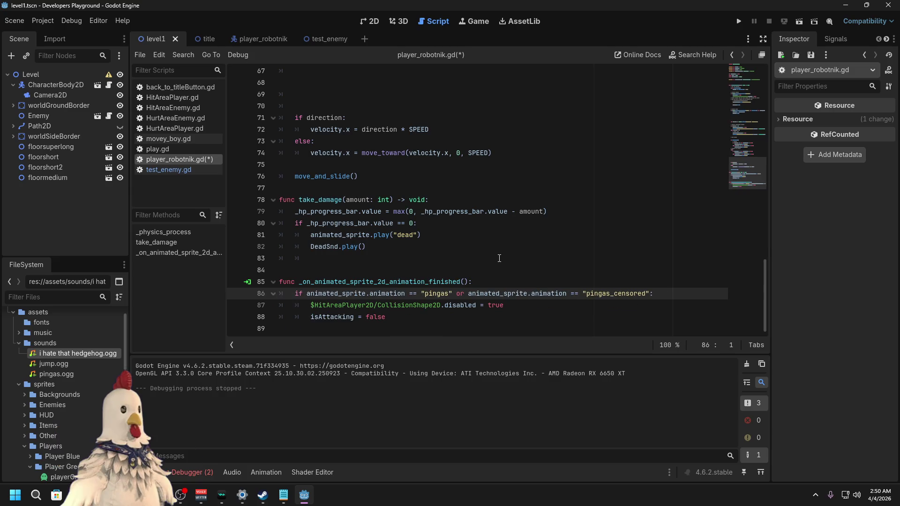
Step: Paste the deferred scene reload under DeadSnd.play() in take_damage and save the script
scroll(500, 258, up, 1)
click(440, 280)
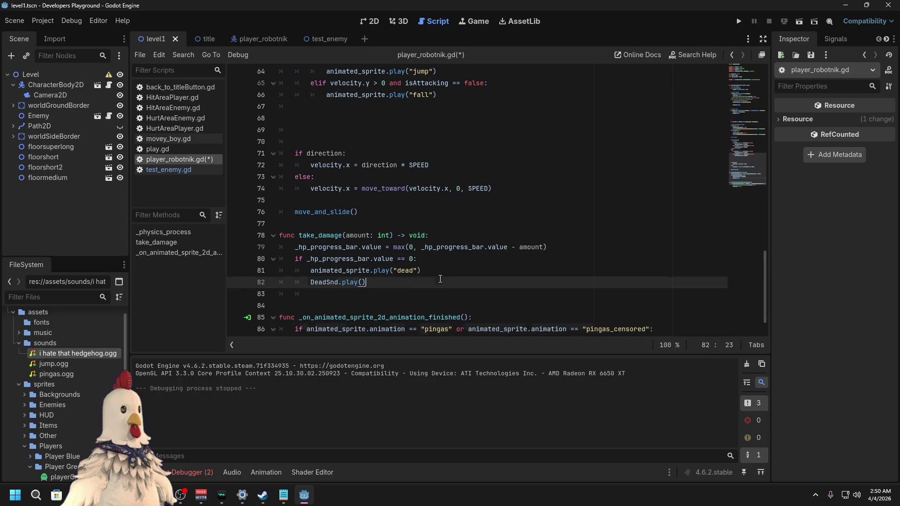
key(Return)
key(Return)
key(ctrl+v)
key(Up)
key(BackSpace)
key(ctrl+s)
click(437, 274)
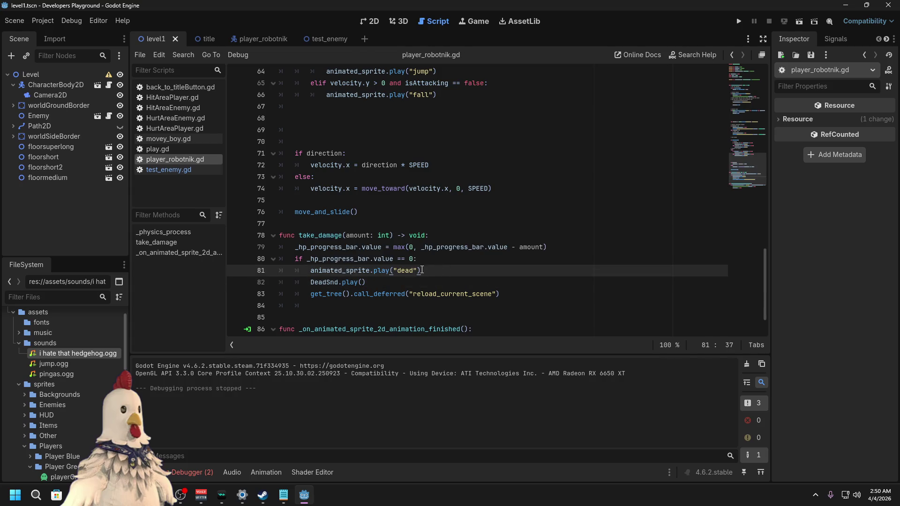
click(433, 255)
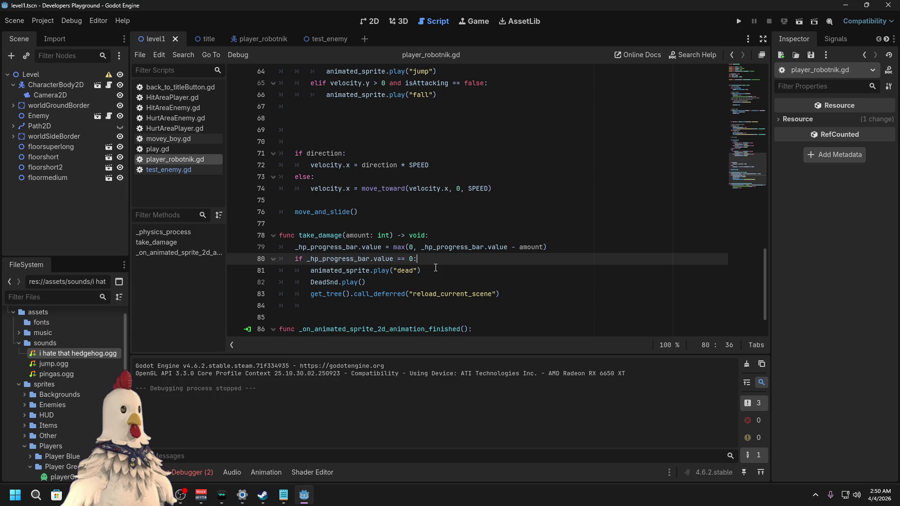
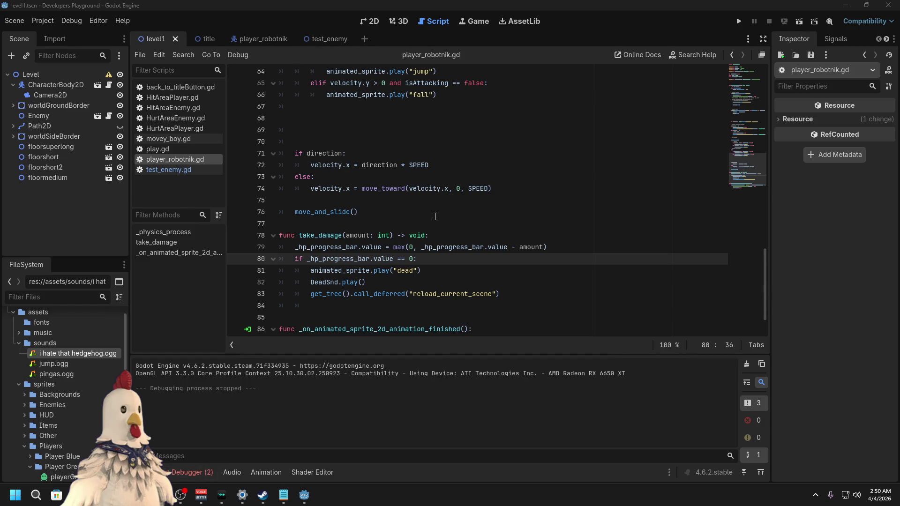
Step: Scroll through player_robotnik.gd to review the attack code and the commented-out pingas animation line
scroll(452, 216, up, 5)
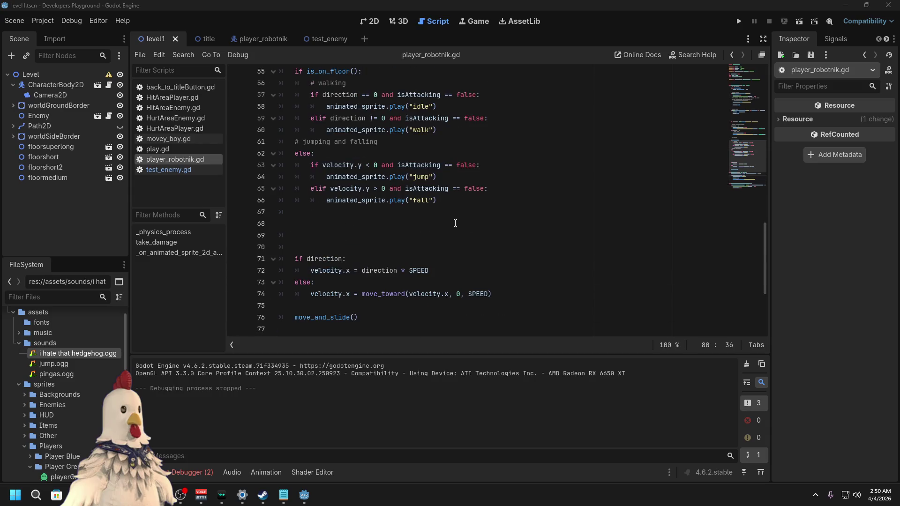
scroll(455, 224, up, 2)
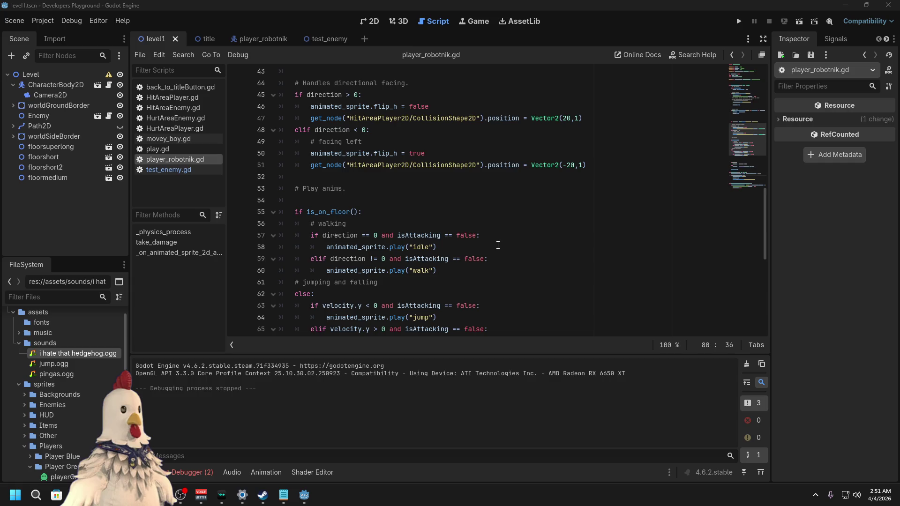
scroll(499, 245, up, 10)
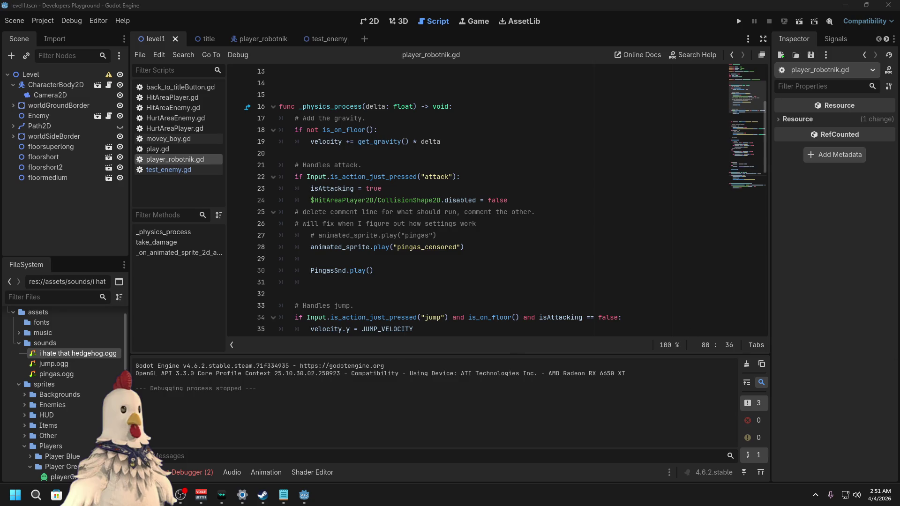
click(461, 236)
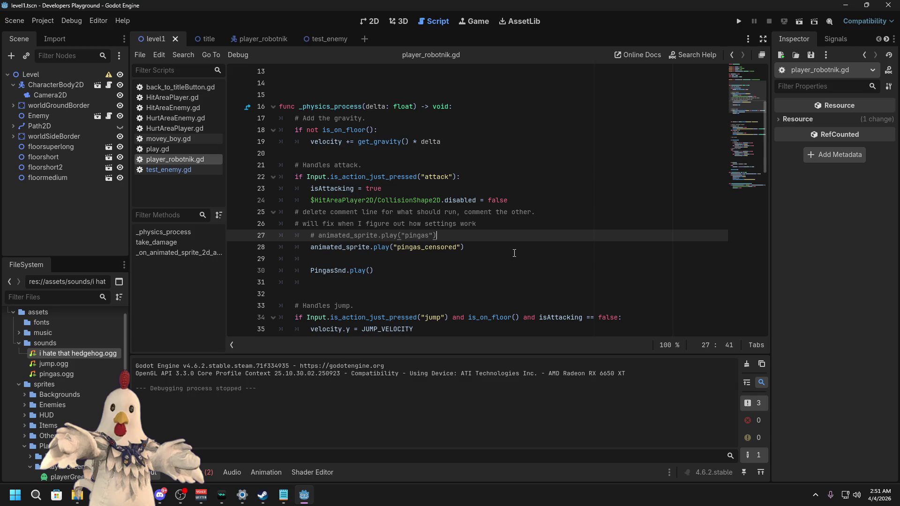
scroll(515, 253, down, 1)
scroll(515, 253, up, 3)
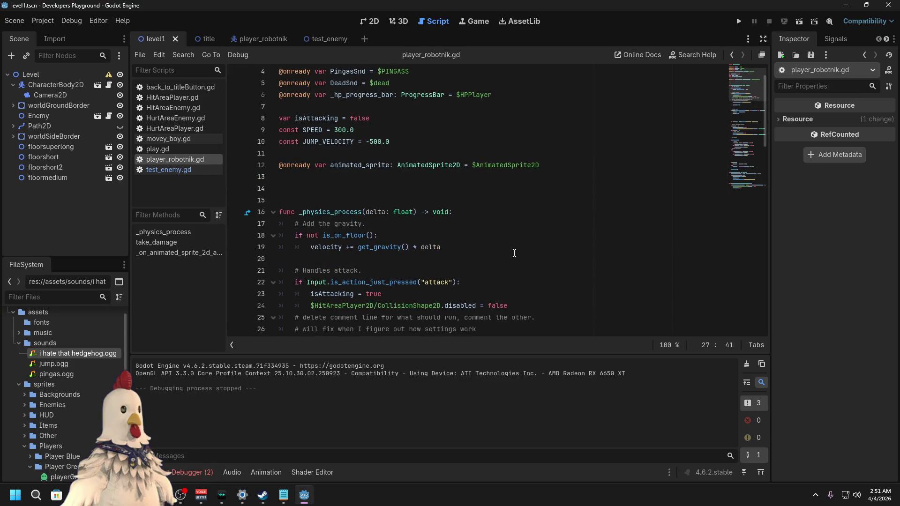
scroll(515, 253, up, 1)
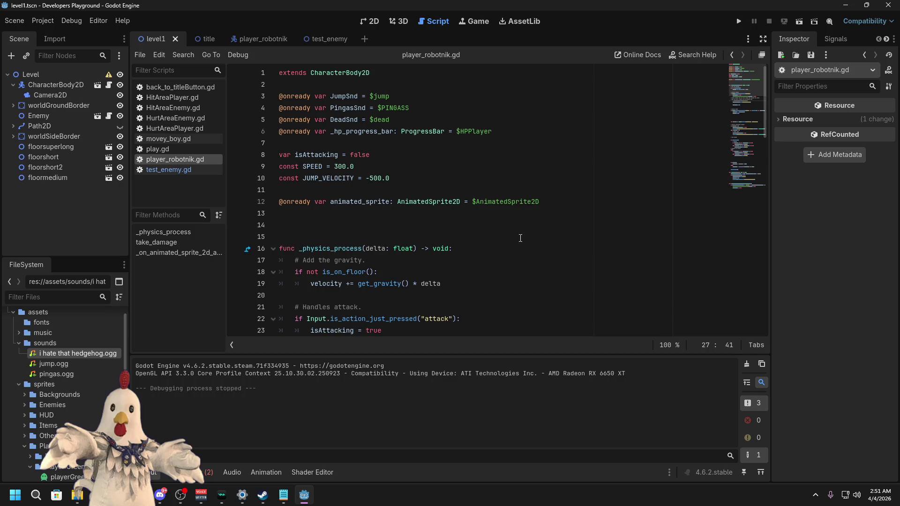
scroll(520, 238, down, 20)
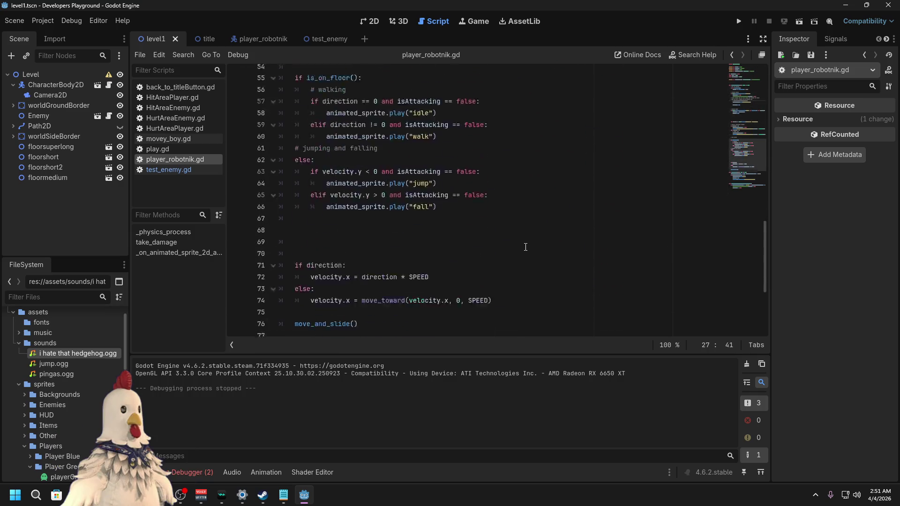
Step: Inspect take_damage's DeadSnd and dead animation play lines, then show the Animation panel
click(490, 260)
click(493, 249)
click(496, 238)
click(503, 221)
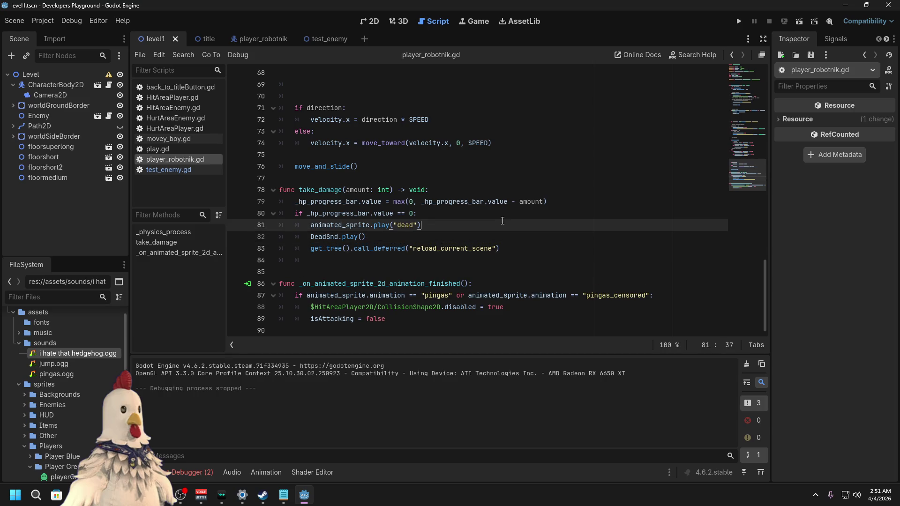
click(256, 472)
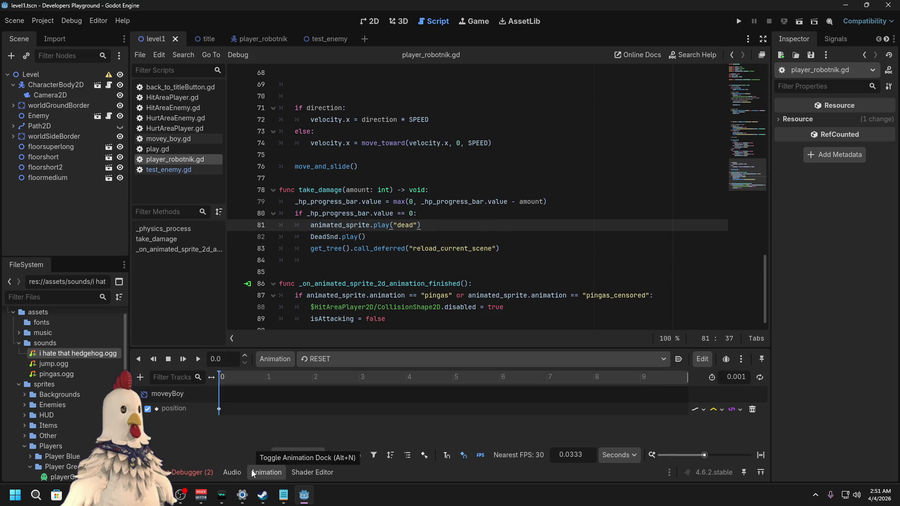
Step: In the player_robotnik scene, view the walk, jump, idle, fall and dead animation frames
click(253, 39)
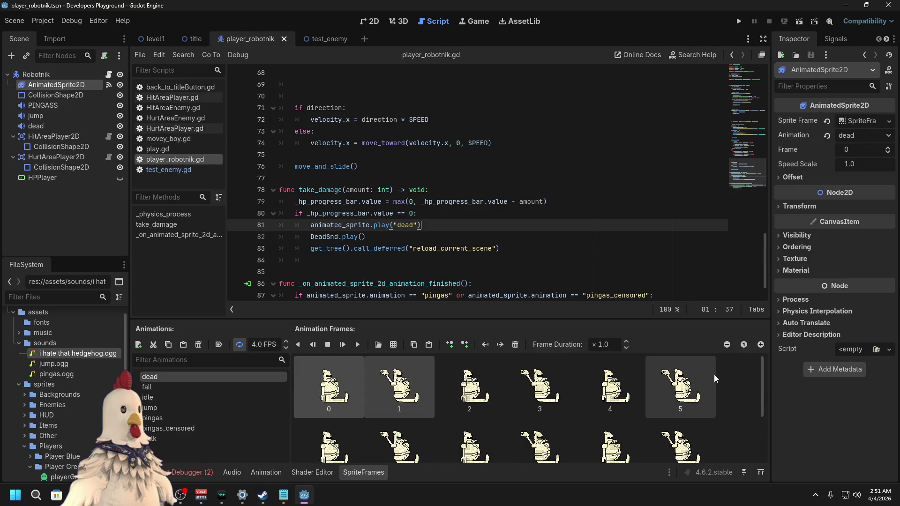
click(205, 428)
click(189, 439)
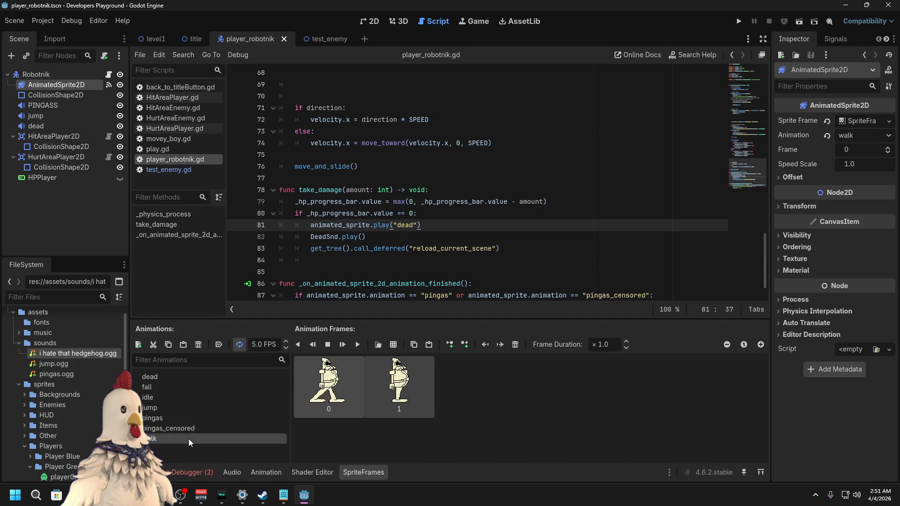
click(176, 409)
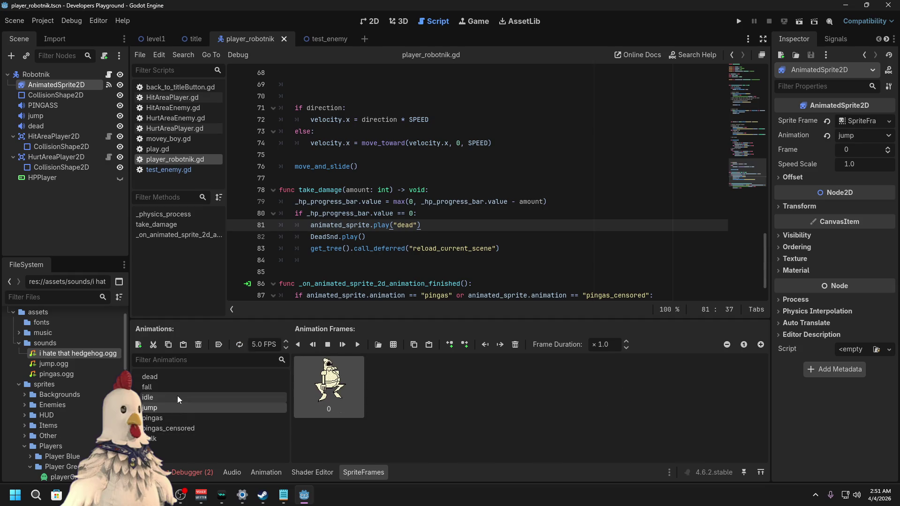
click(177, 397)
click(180, 387)
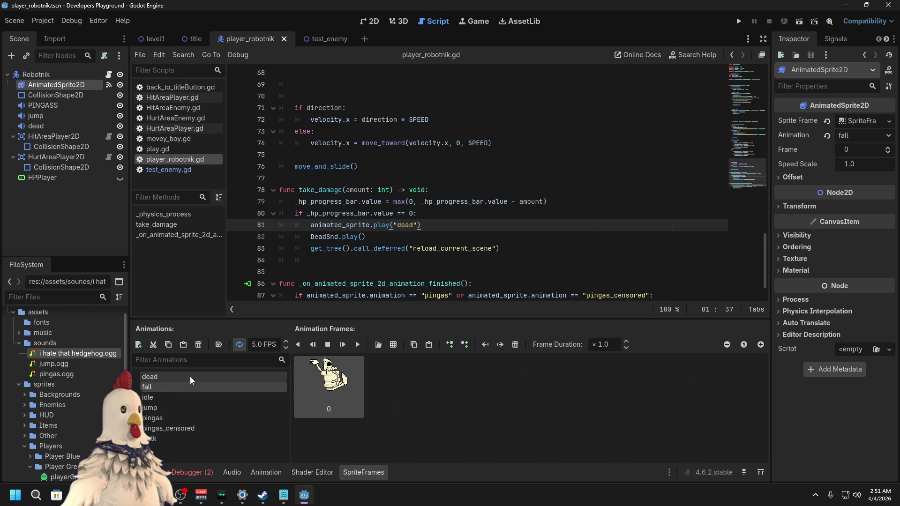
click(190, 376)
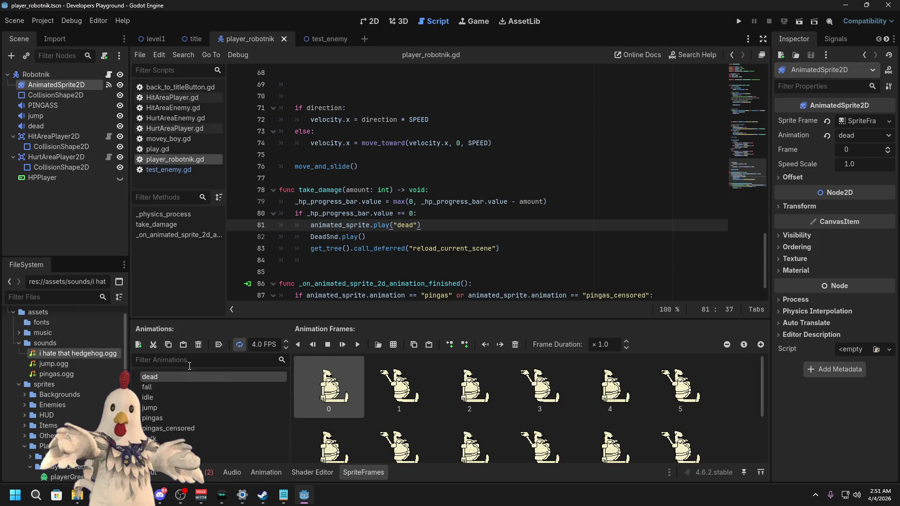
Step: Return to the dead animation play line in the script's take_damage function
scroll(443, 233, down, 1)
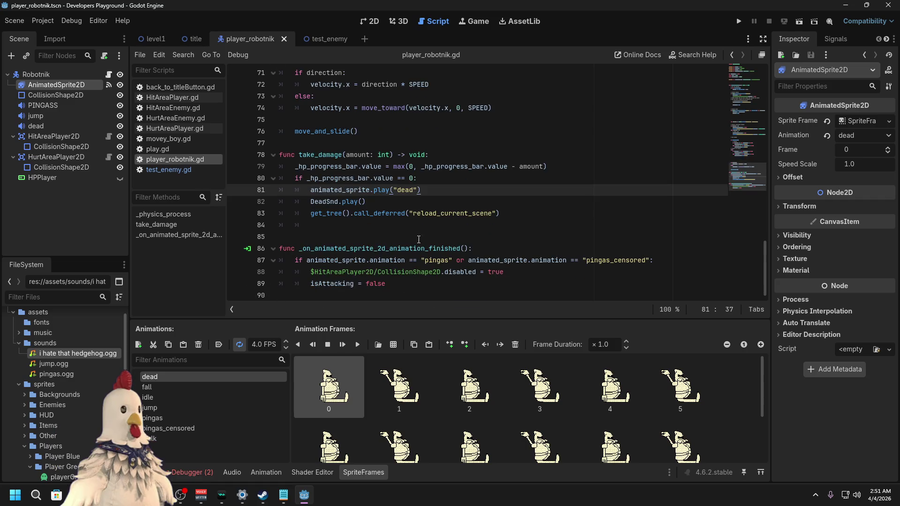
click(443, 233)
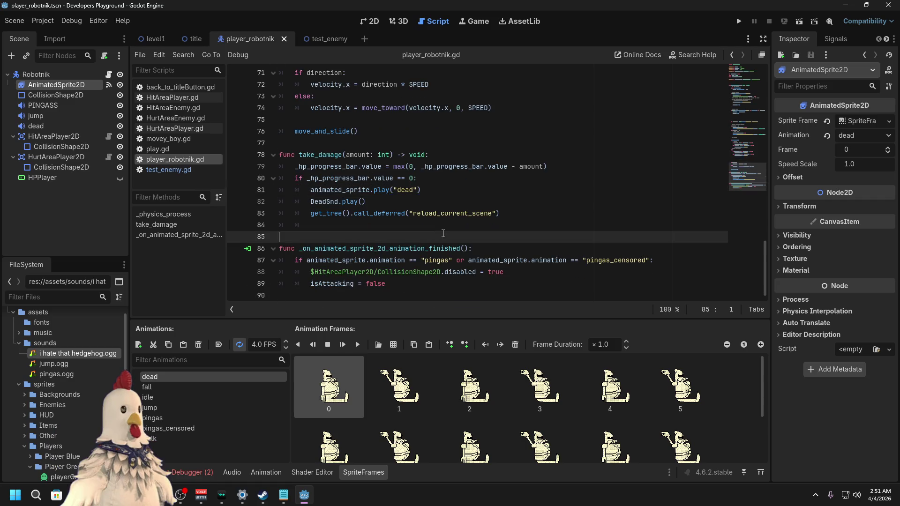
click(440, 189)
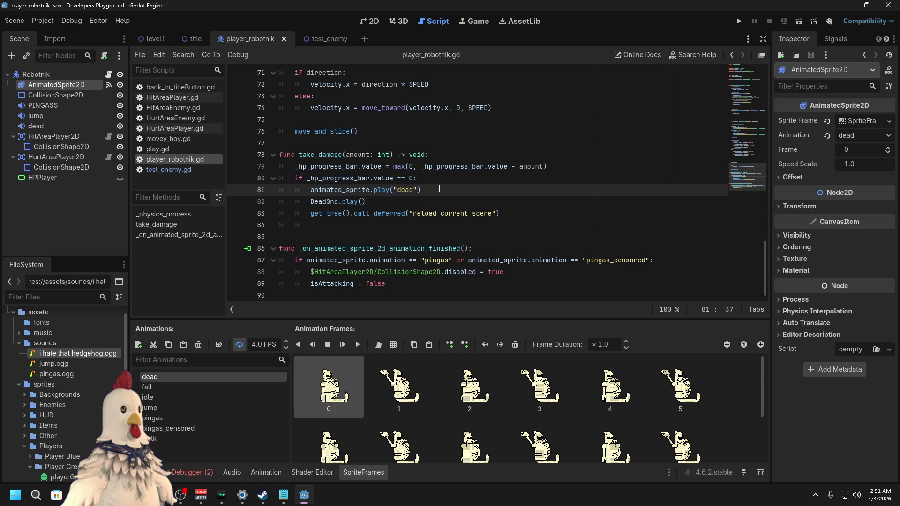
scroll(531, 210, up, 20)
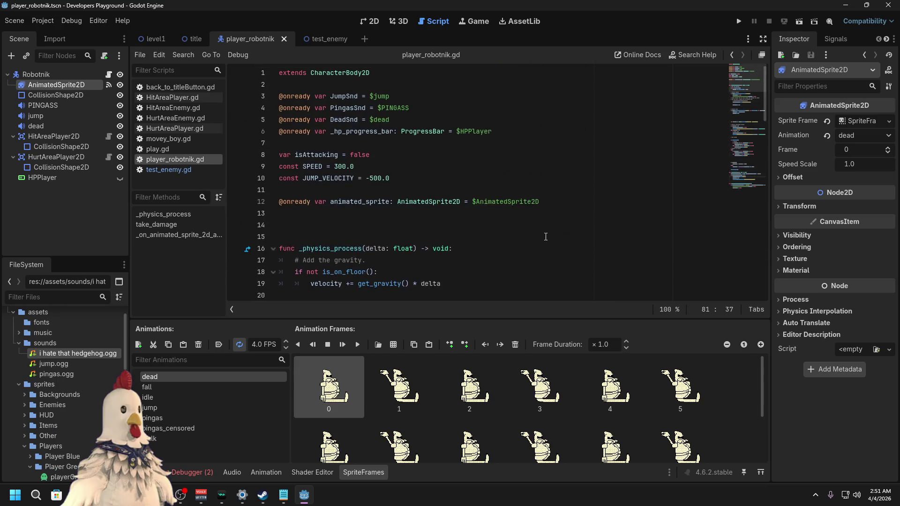
click(516, 133)
key(Return)
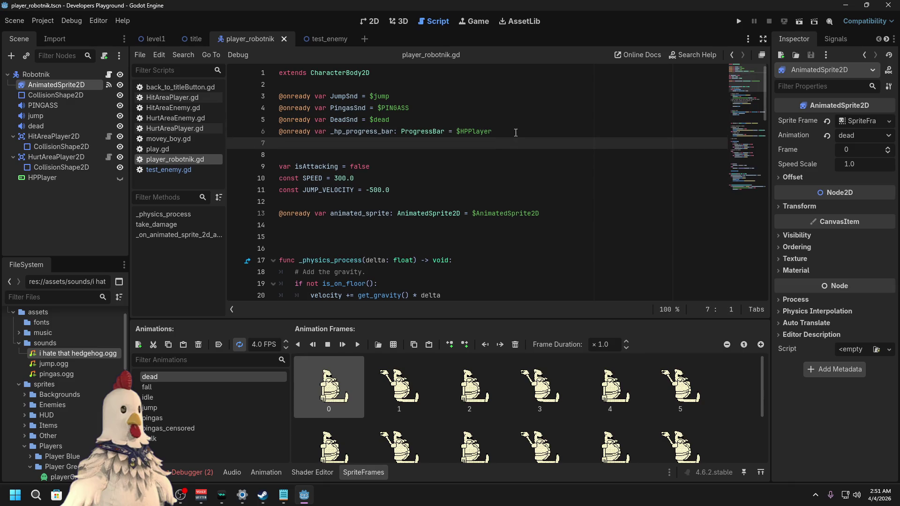
text(@onready var )
text(is_dead)
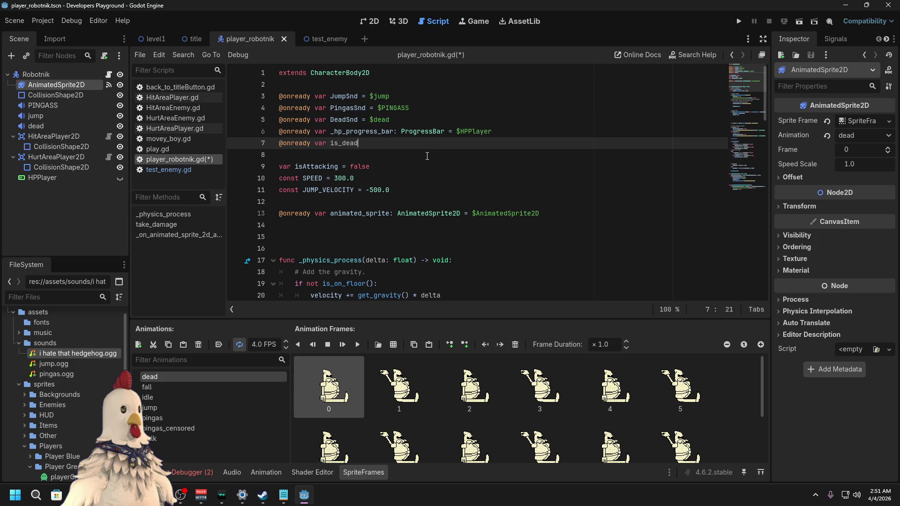
text( = fa)
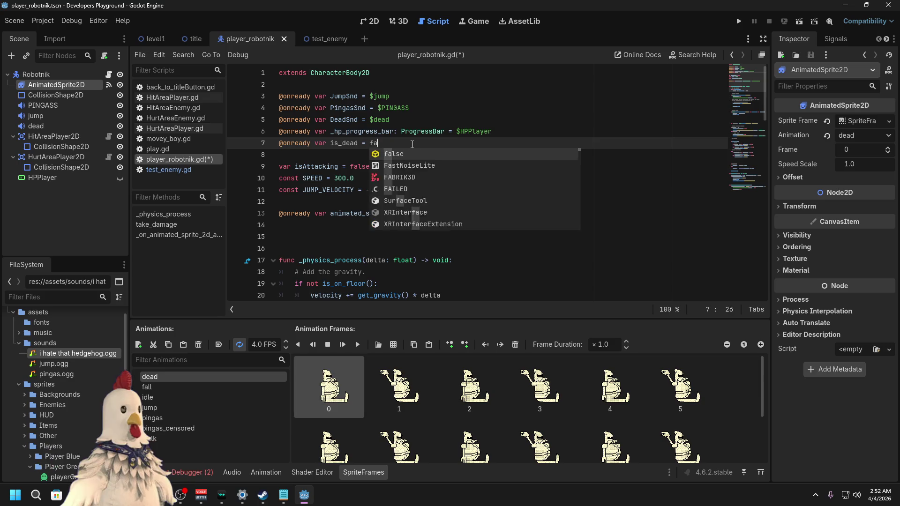
text(lse)
key(Return)
key(Down)
key(Down)
key(Down)
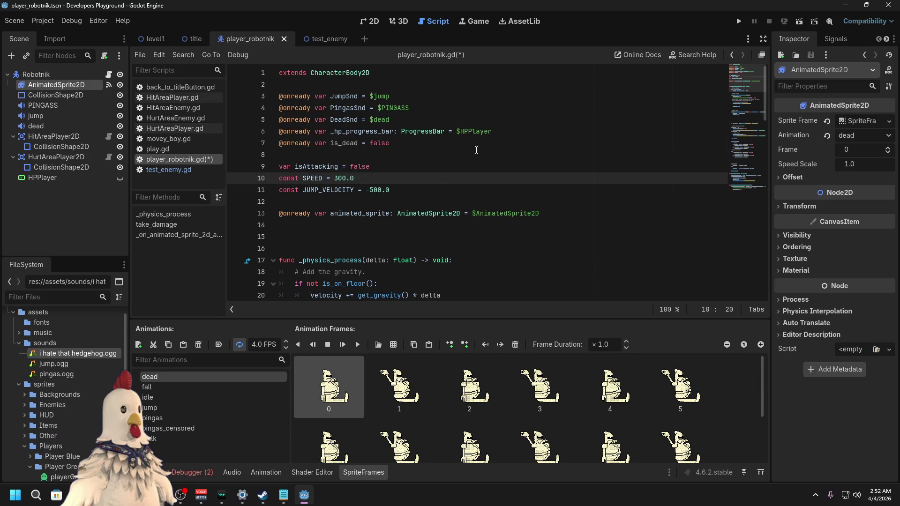
click(477, 150)
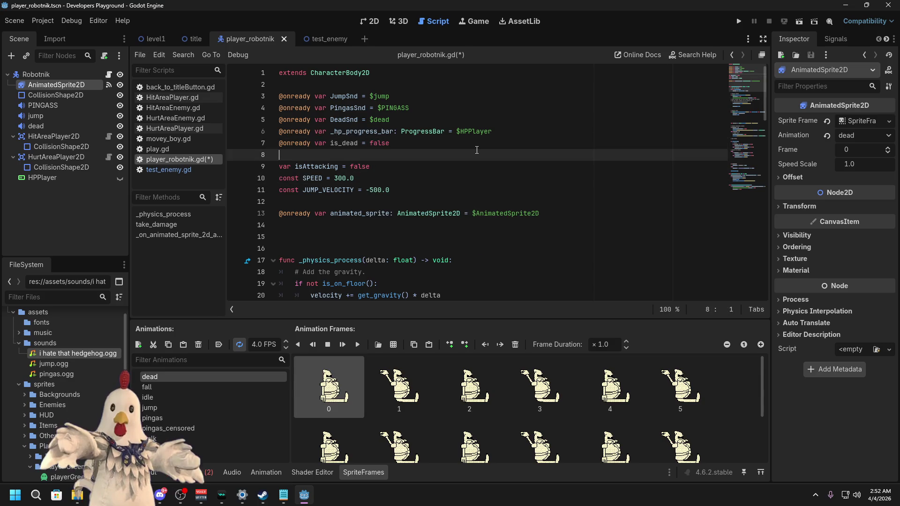
double_click(291, 144)
key(BackSpace)
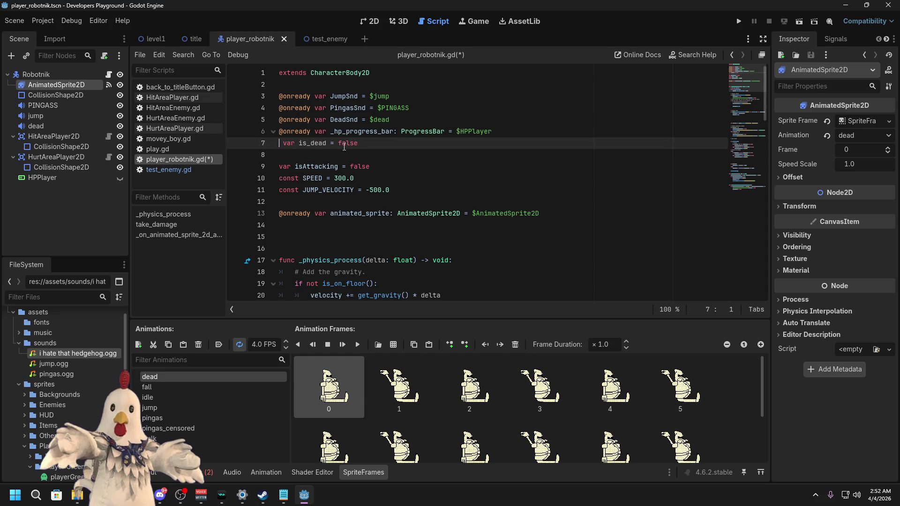
shift+click(363, 144)
key(BackSpace)
click(384, 158)
text(var is_dead = false)
scroll(429, 208, down, 20)
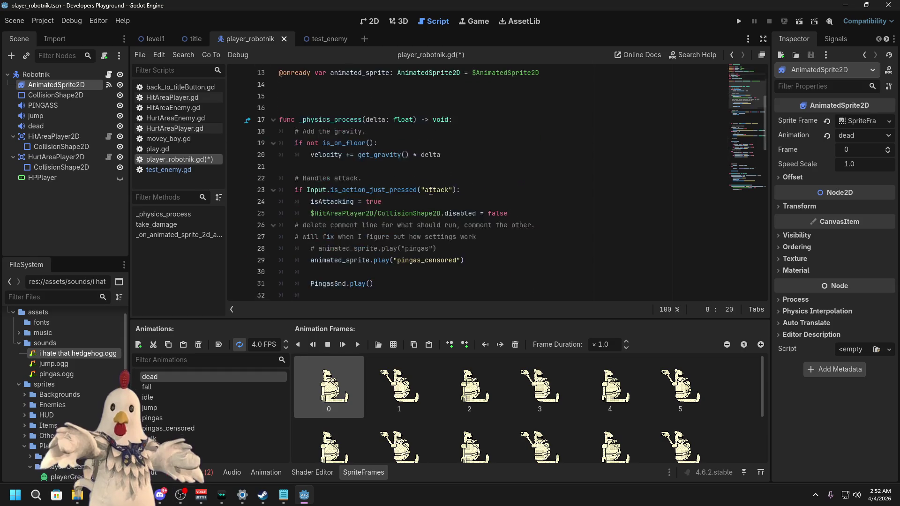
Step: Add 'is_dead = true' under the zero-HP check in take_damage
scroll(430, 208, down, 1)
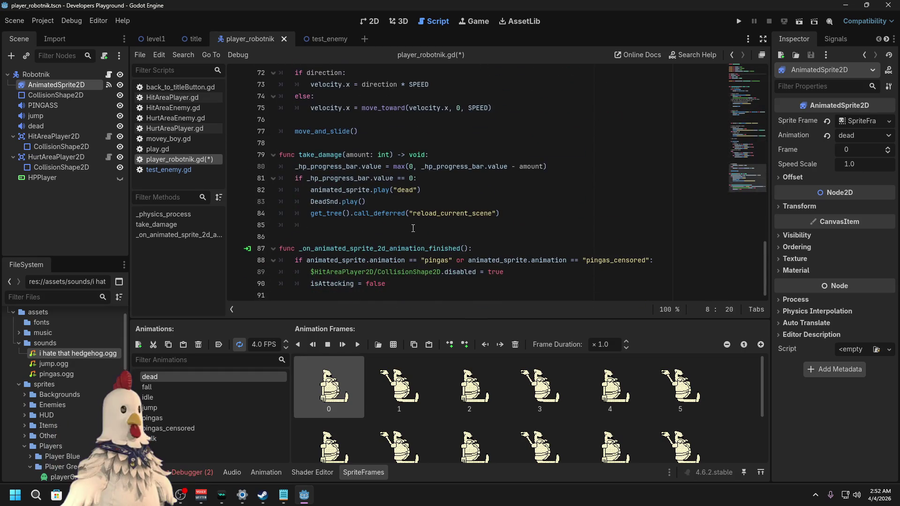
click(408, 142)
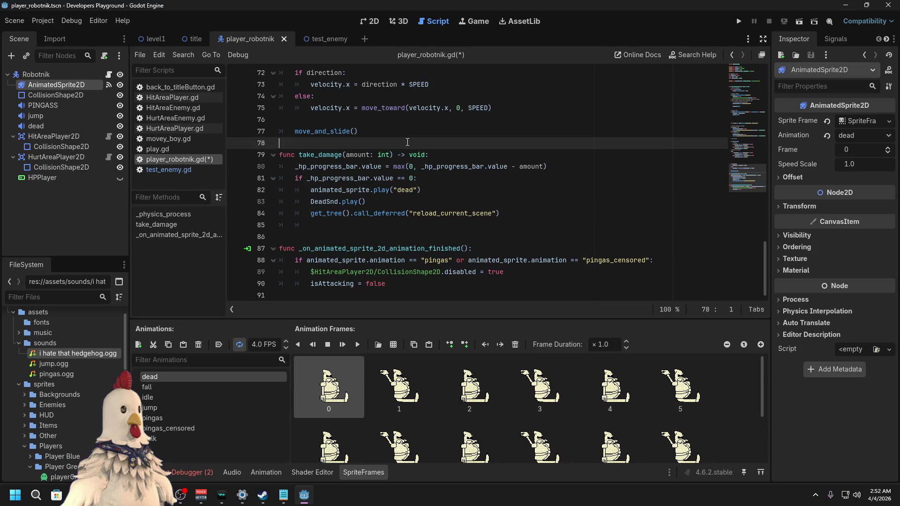
click(427, 177)
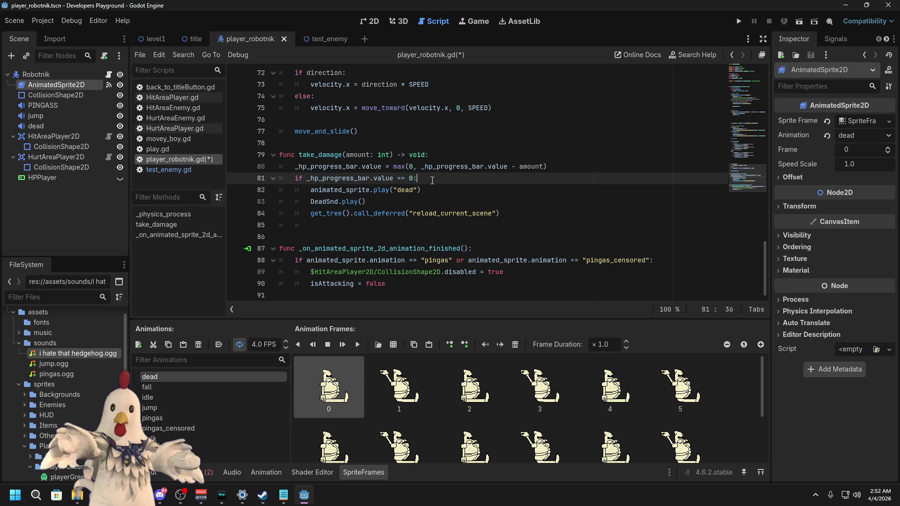
key(Return)
text(isA)
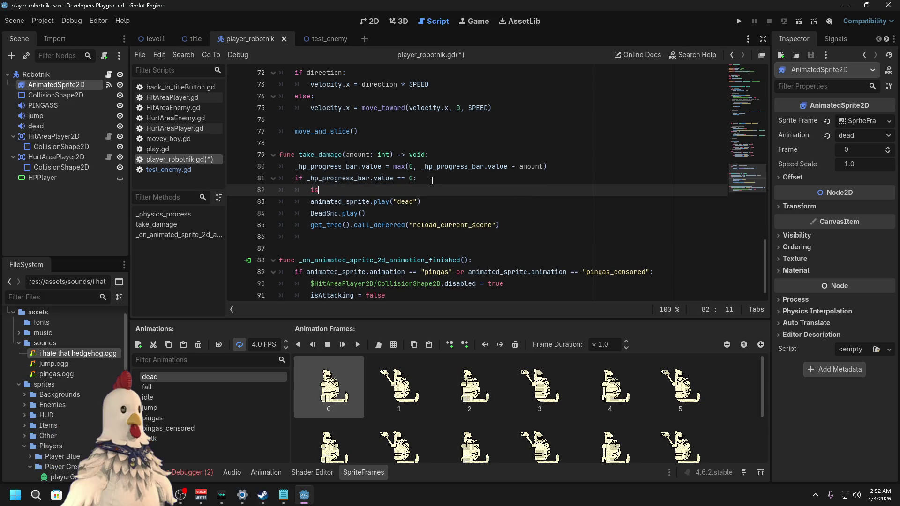
key(BackSpace)
text(_dea)
text(d = trus)
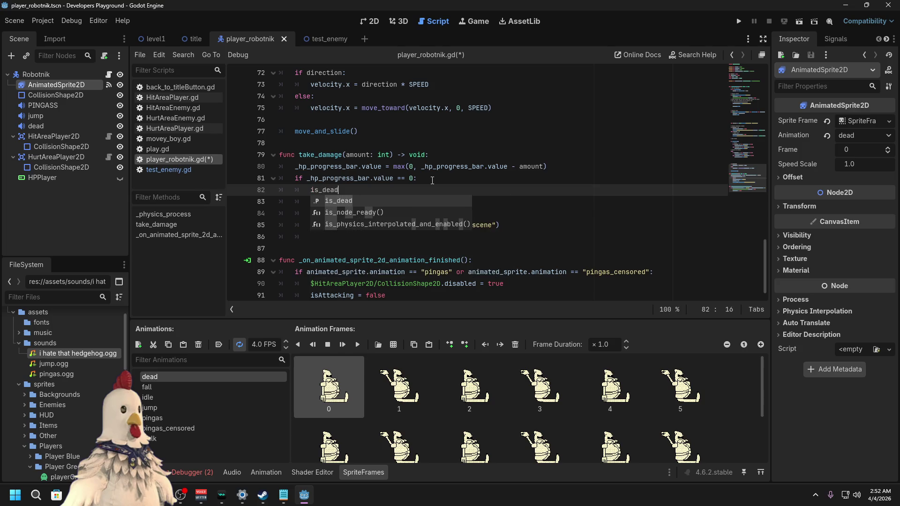
key(BackSpace)
text(e)
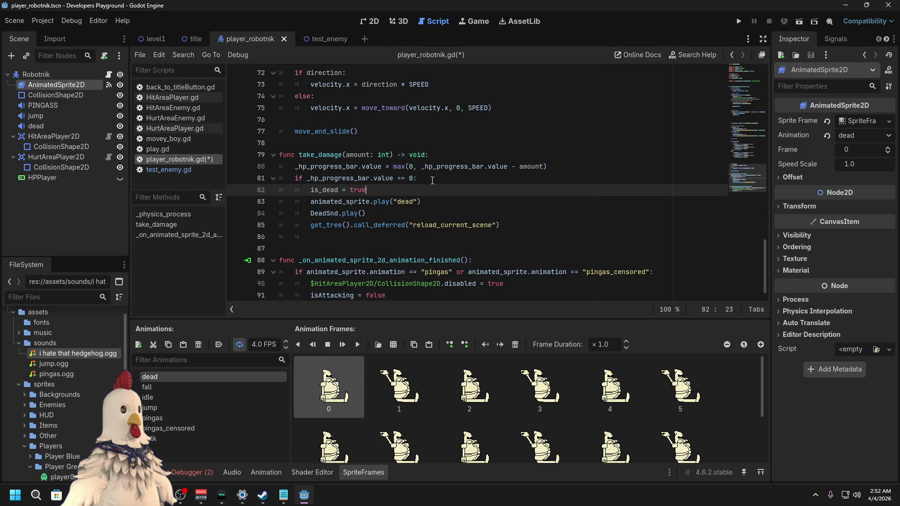
Step: Delete the dead animation, DeadSnd and scene reload lines from take_damage
mouse_move(539, 226)
mouse_down()
mouse_move(434, 226)
mouse_move(312, 206)
mouse_up()
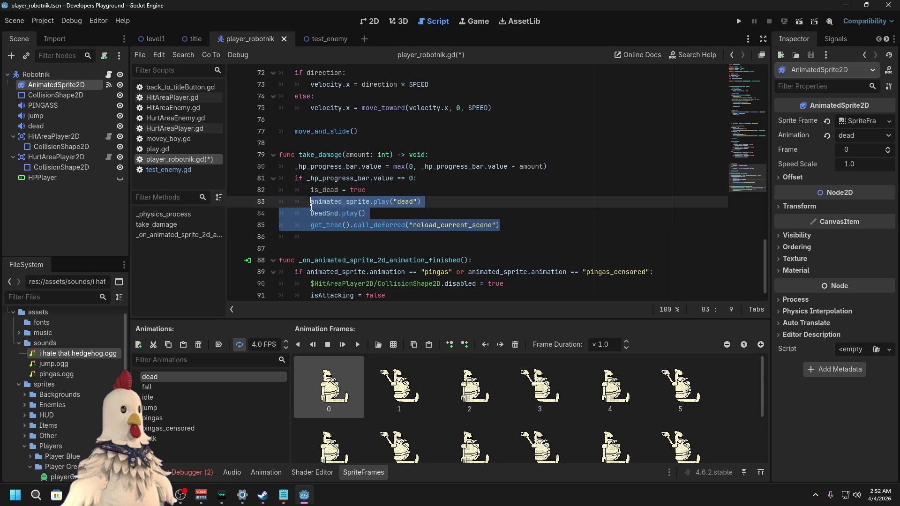
key(BackSpace)
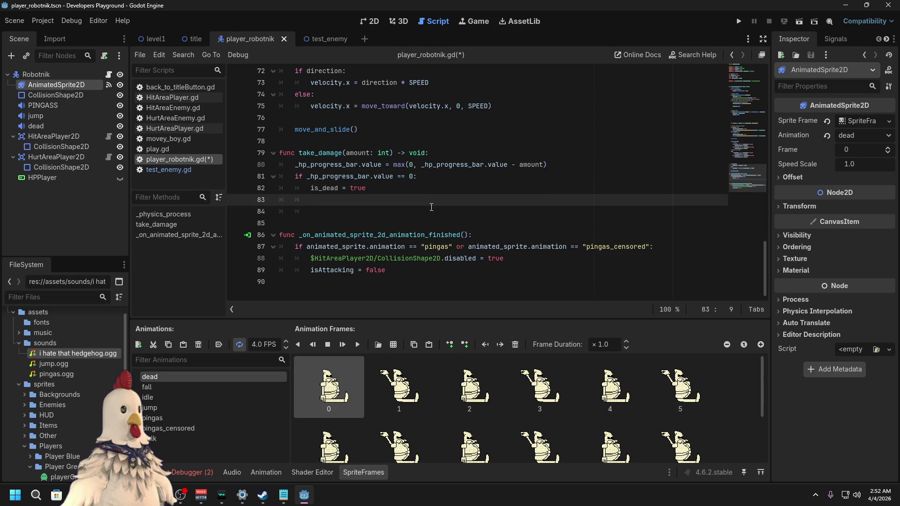
key(BackSpace)
key(BackSpace)
key(BackSpace)
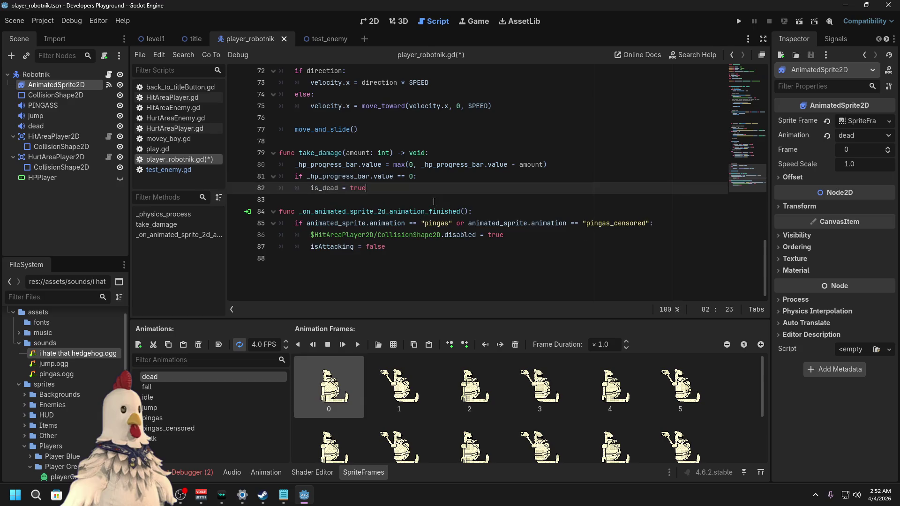
click(456, 179)
scroll(459, 196, up, 2)
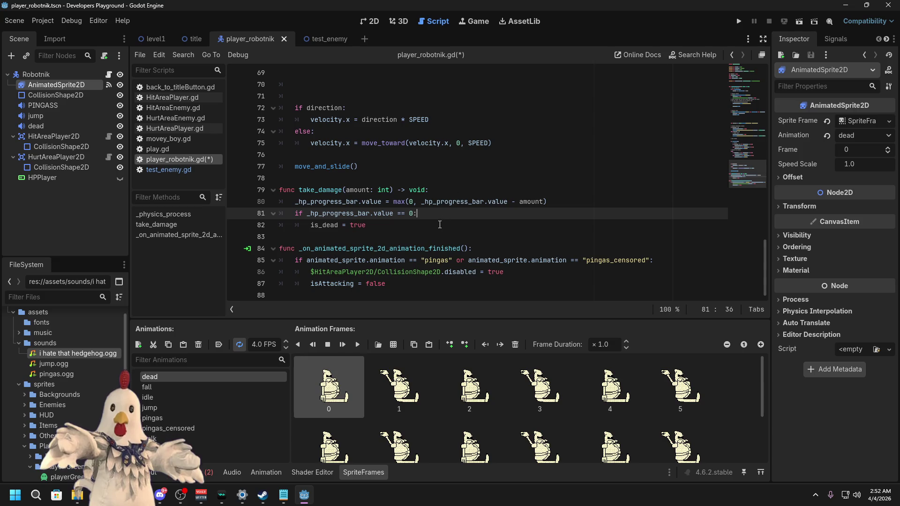
click(440, 225)
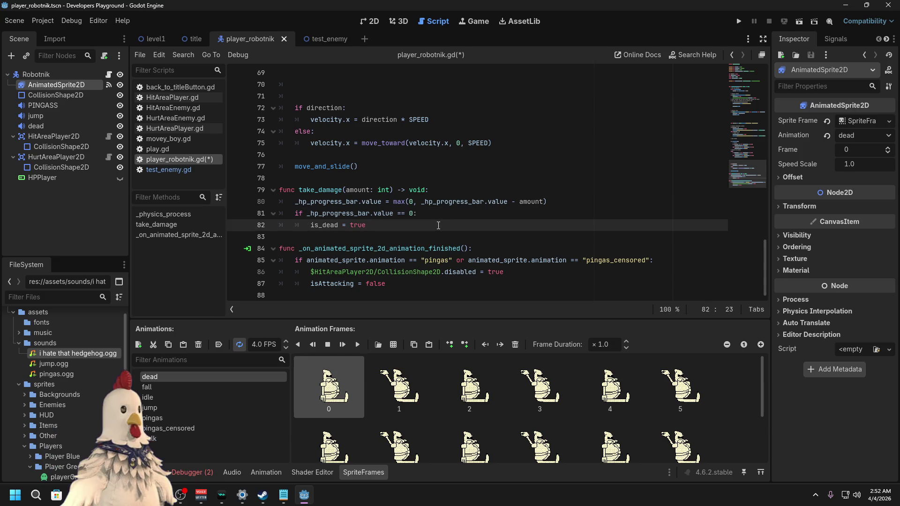
Step: Start an 'if is_dead' check in the animation-finished function, then remove it again
click(439, 236)
click(480, 249)
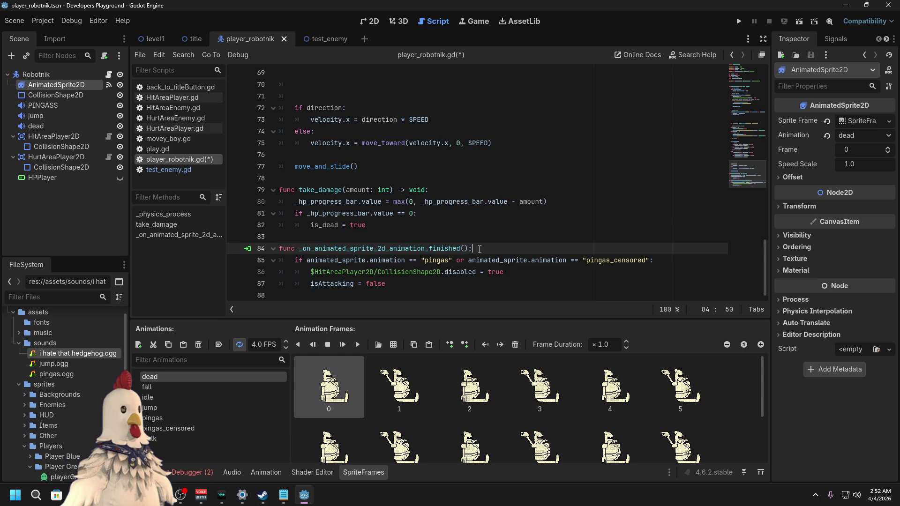
key(Return)
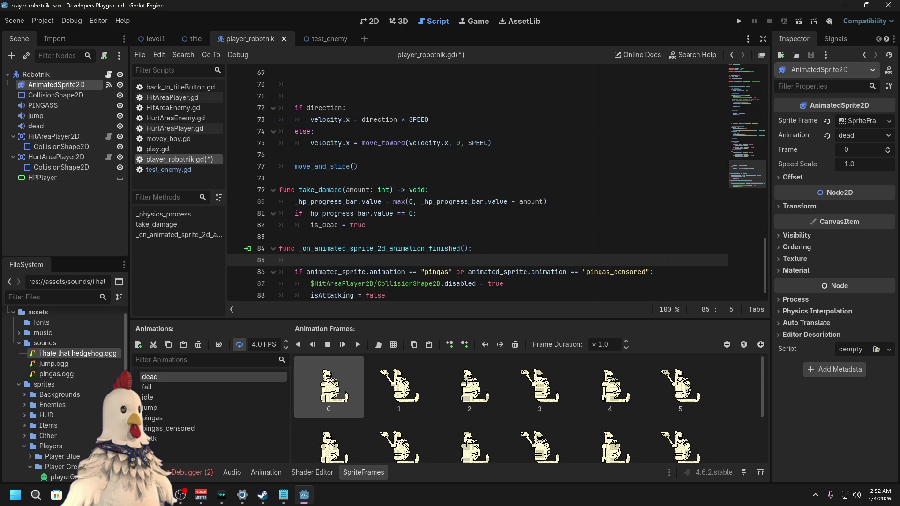
text(if is)
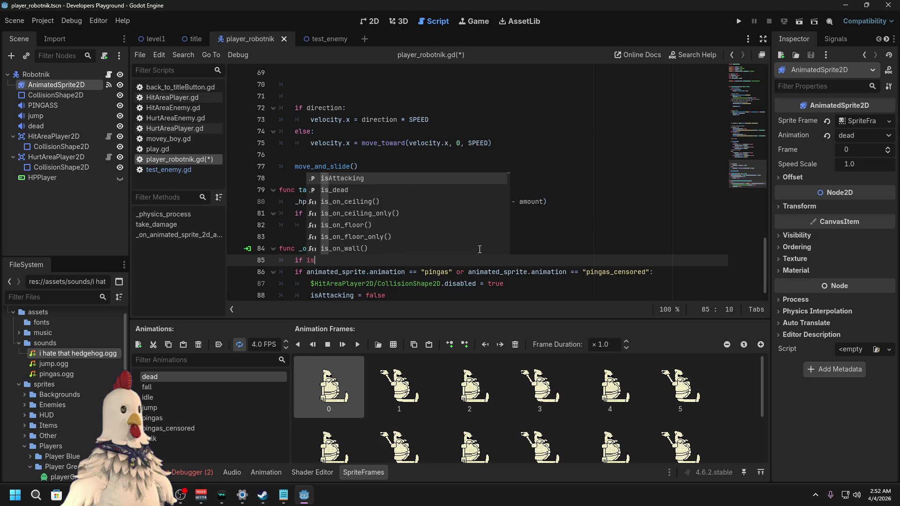
text(_dead)
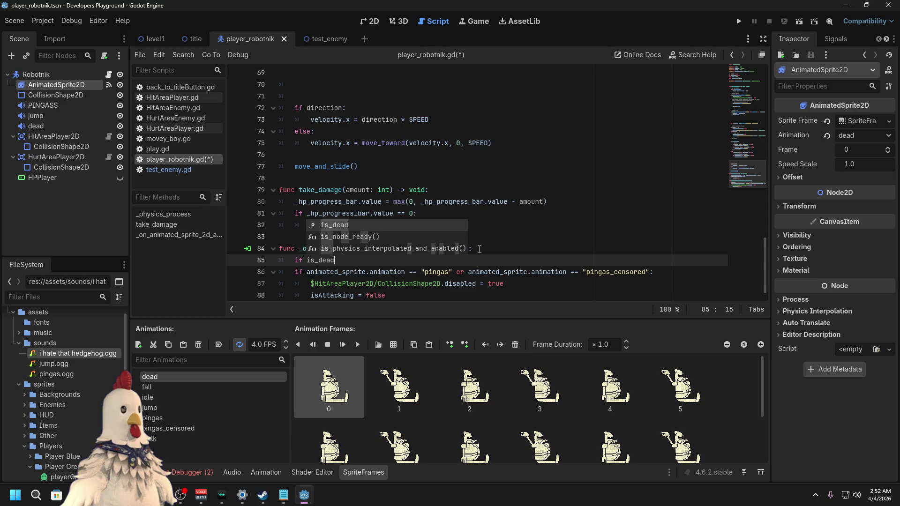
key(Escape)
key(BackSpace)
key(BackSpace)
key(BackSpace)
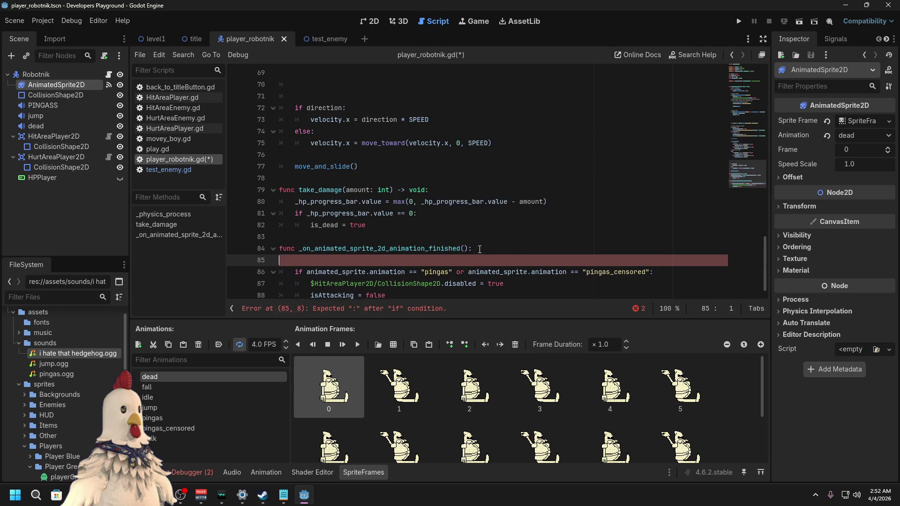
key(BackSpace)
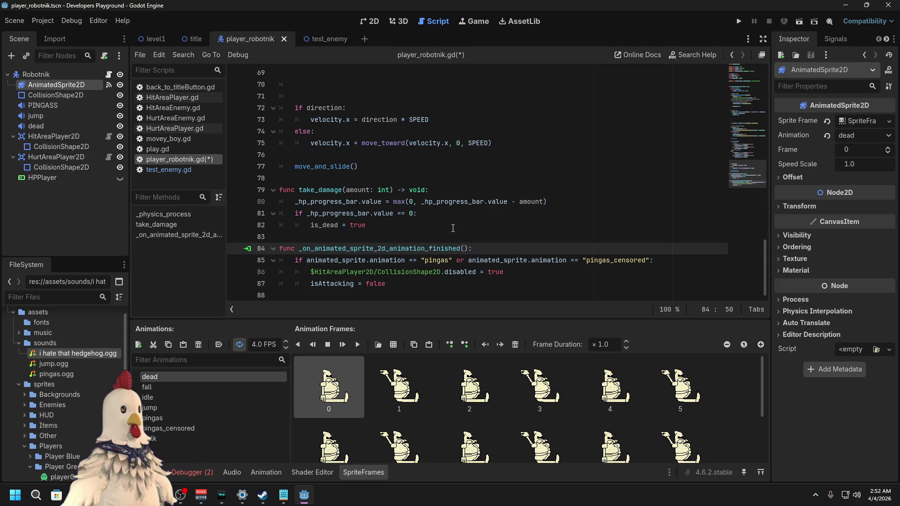
Step: Review the fall animation code and variable declarations, then select dead animation frames through 17
scroll(453, 228, up, 4)
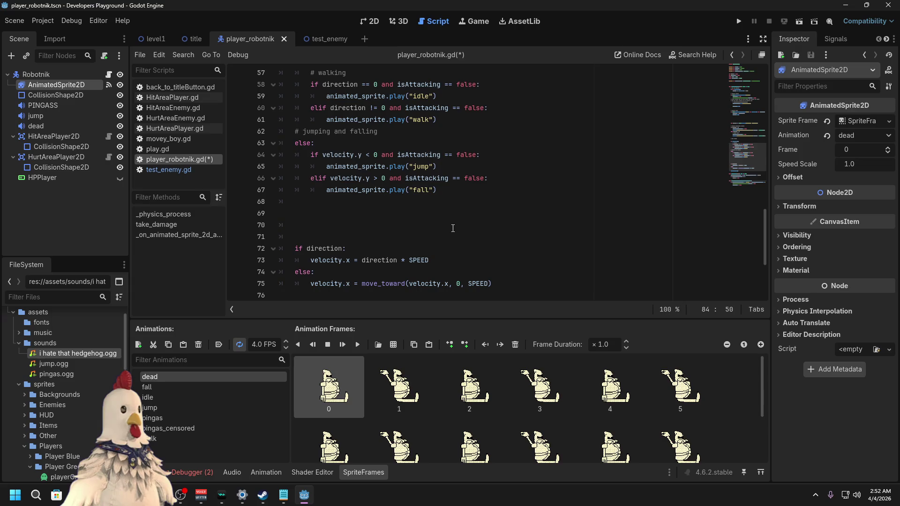
scroll(453, 228, down, 3)
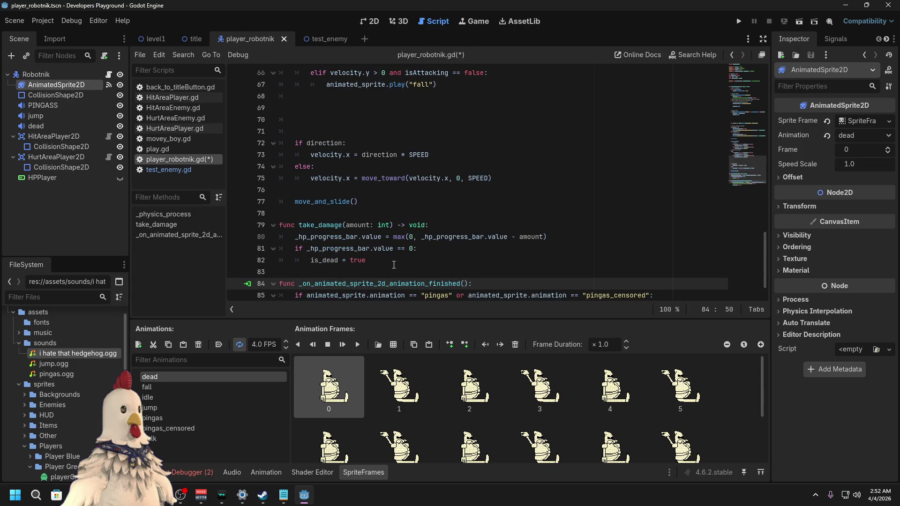
click(412, 109)
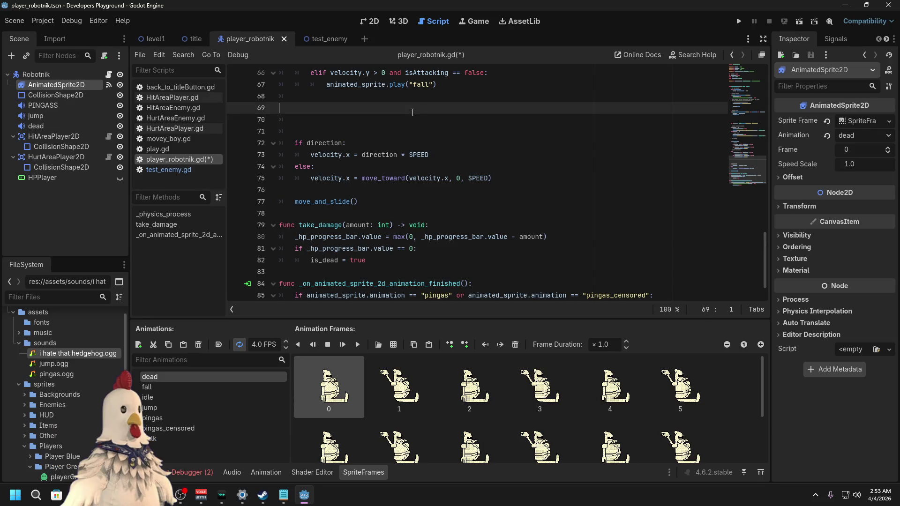
scroll(412, 113, up, 10)
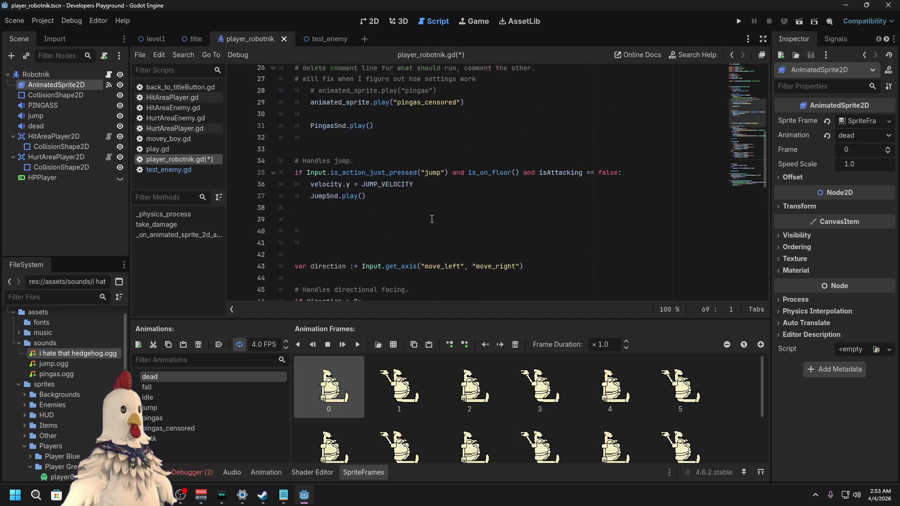
scroll(431, 219, up, 5)
scroll(432, 219, up, 2)
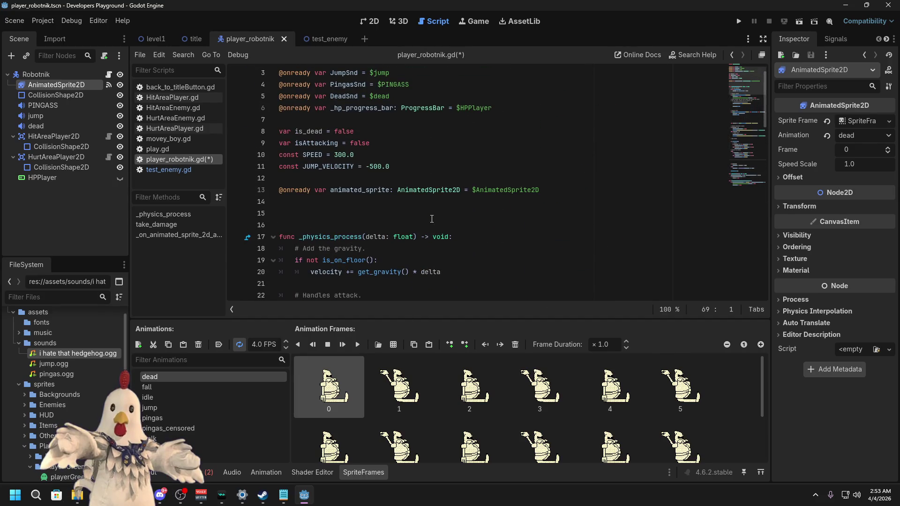
click(434, 214)
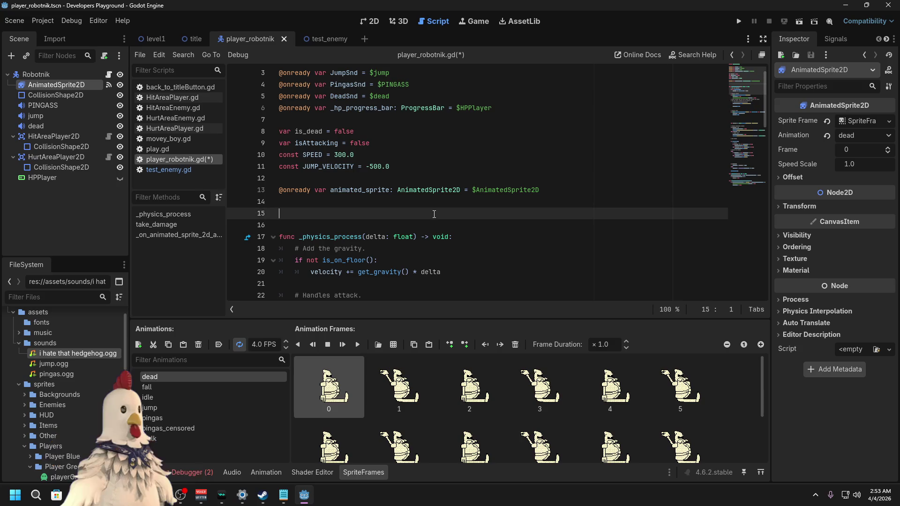
scroll(434, 214, up, 1)
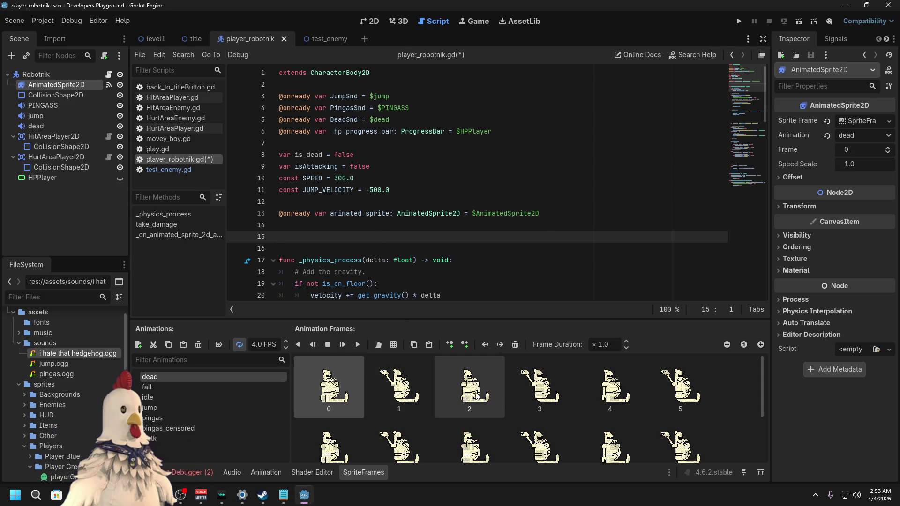
scroll(489, 390, down, 3)
shift+click(666, 437)
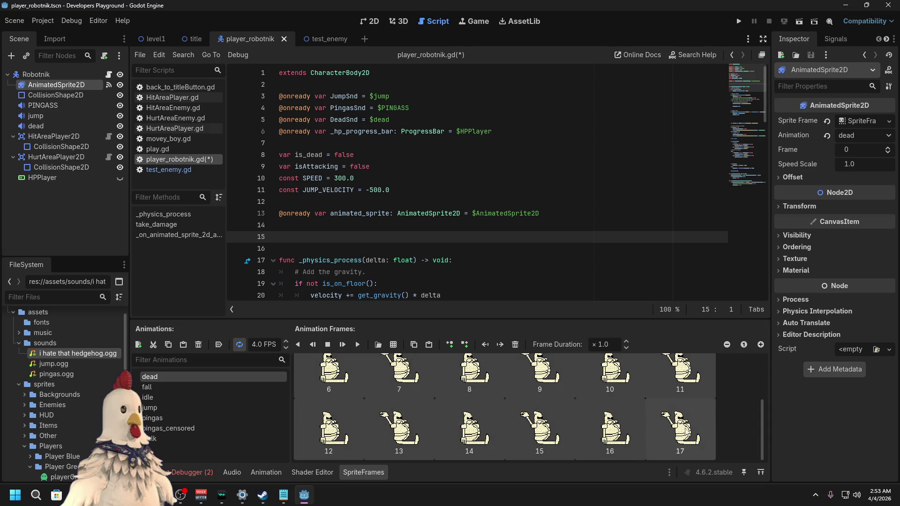
Step: Delete dead animation frames 2–17, leaving only the first two frames
key(Delete)
click(420, 237)
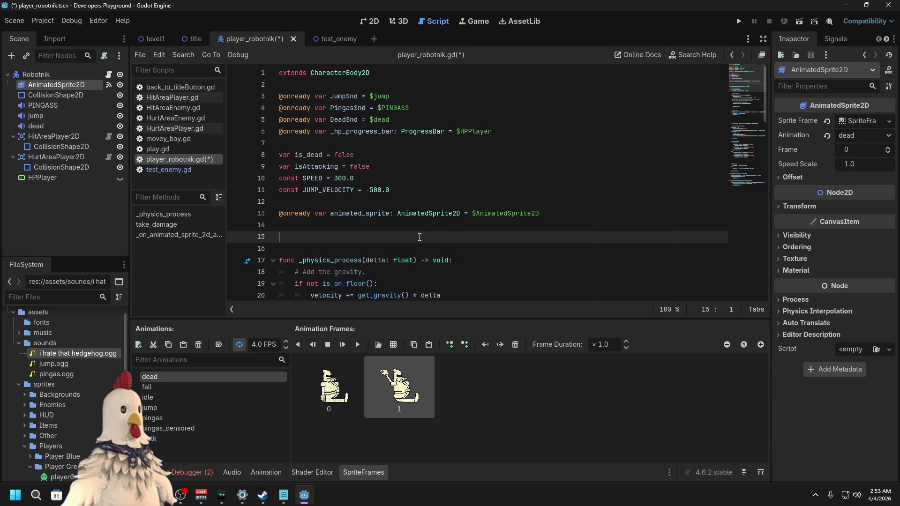
scroll(419, 237, down, 2)
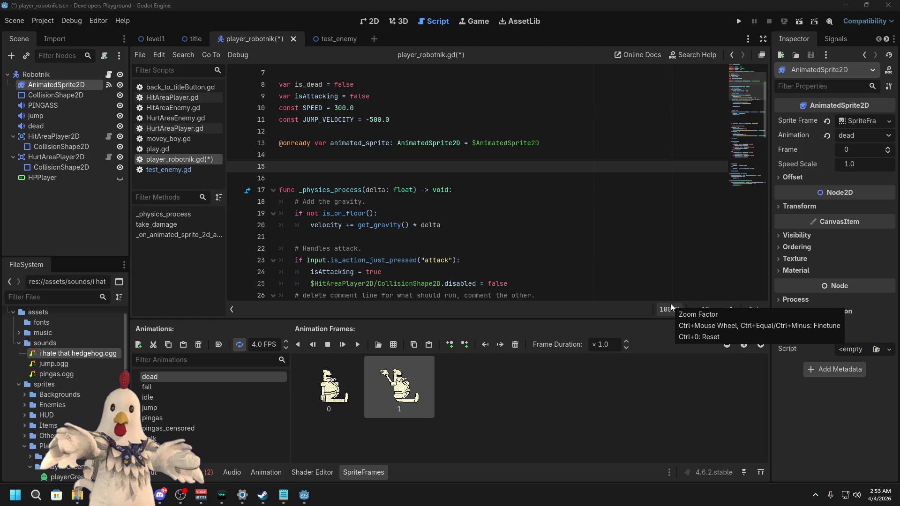
scroll(454, 231, down, 10)
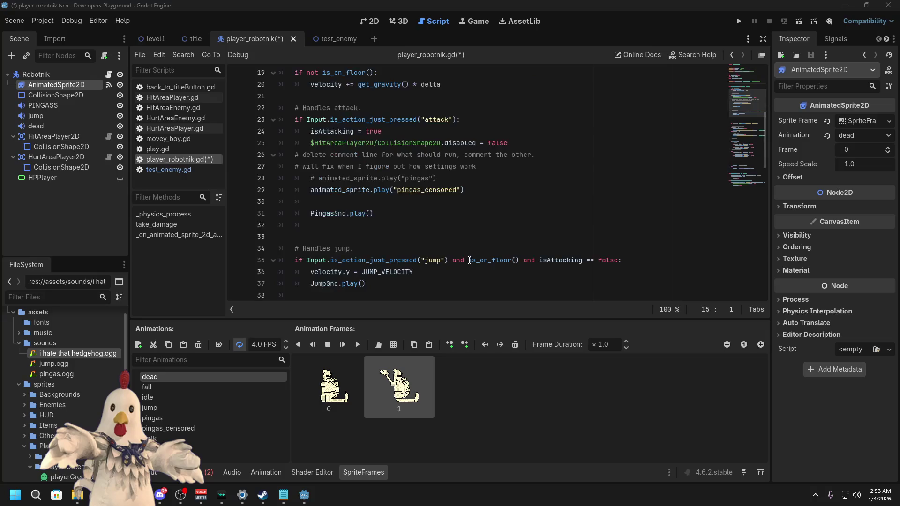
Step: Insert an indented blank line after line 81 'if _hp_progress_bar.value == 0:', above is_dead = true
scroll(454, 231, down, 10)
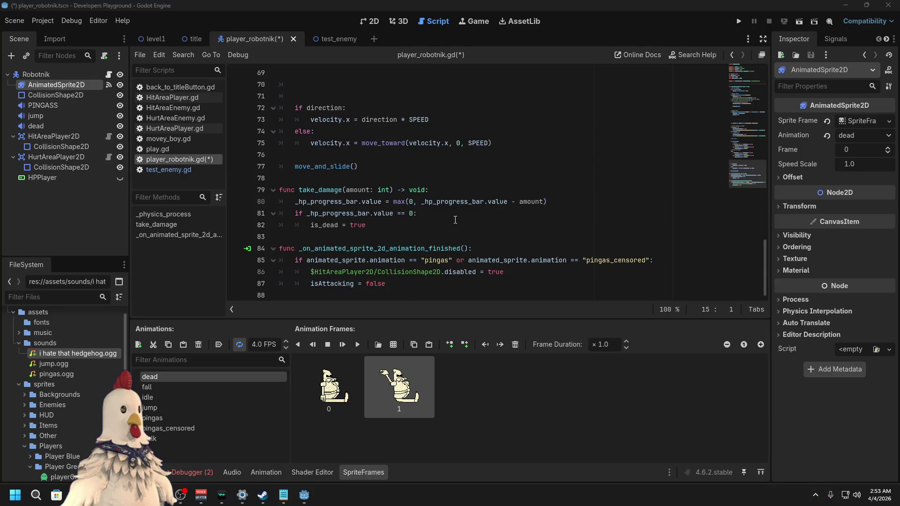
click(437, 212)
key(Left)
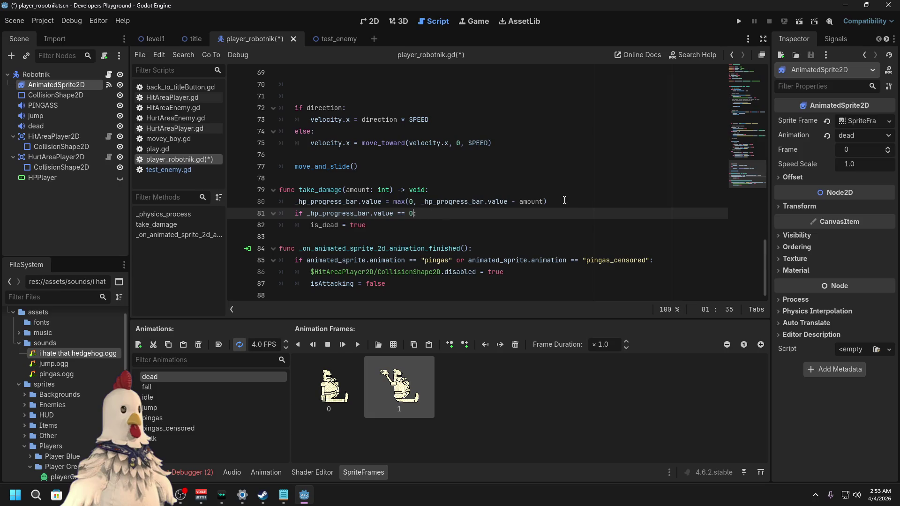
click(562, 201)
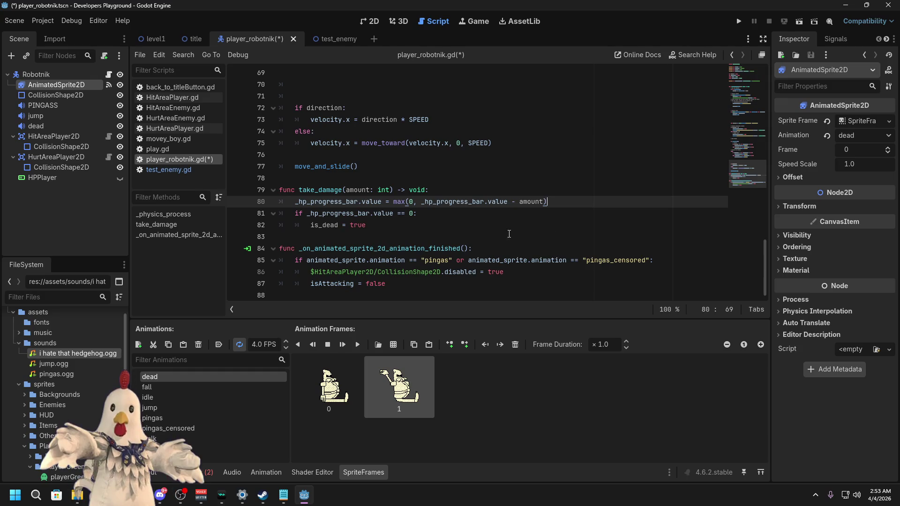
click(428, 214)
key(Left)
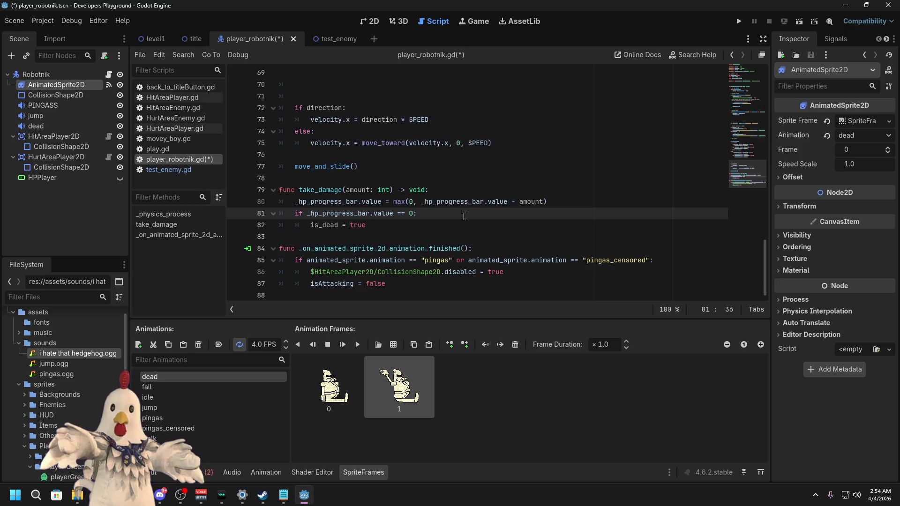
key(Down)
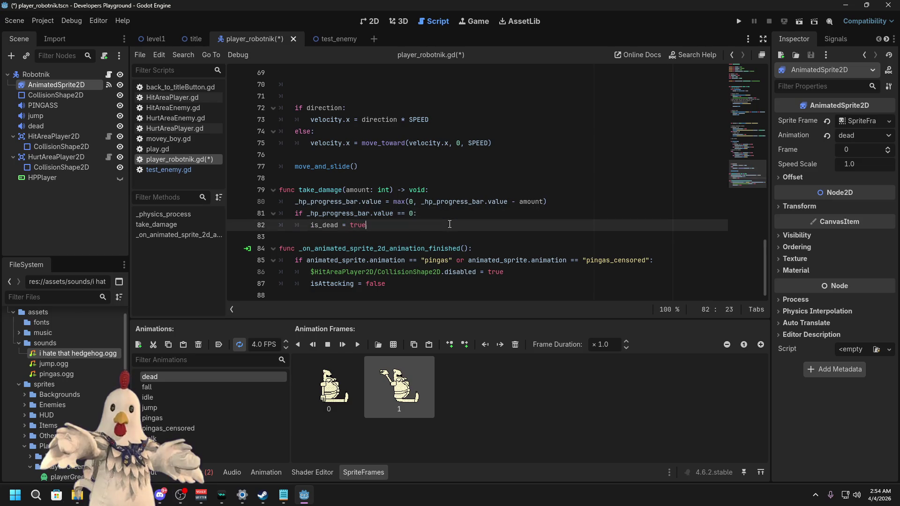
click(457, 217)
click(455, 224)
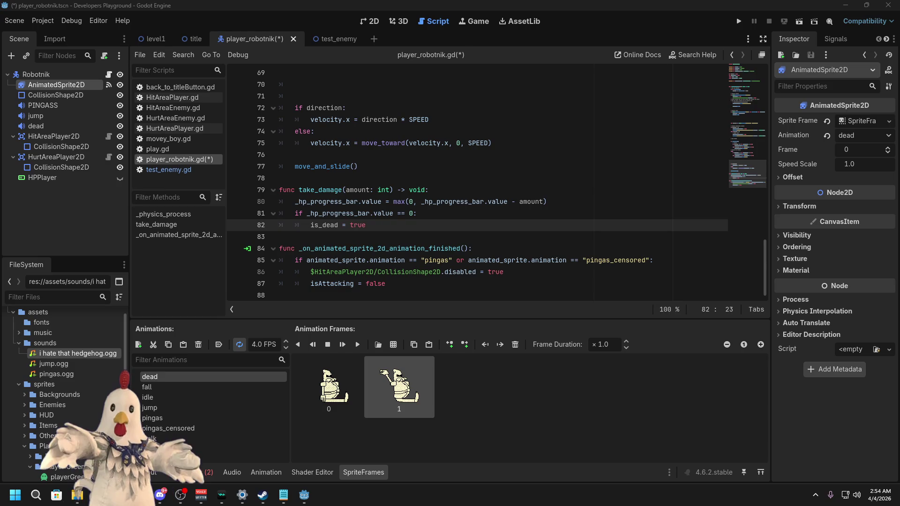
click(414, 227)
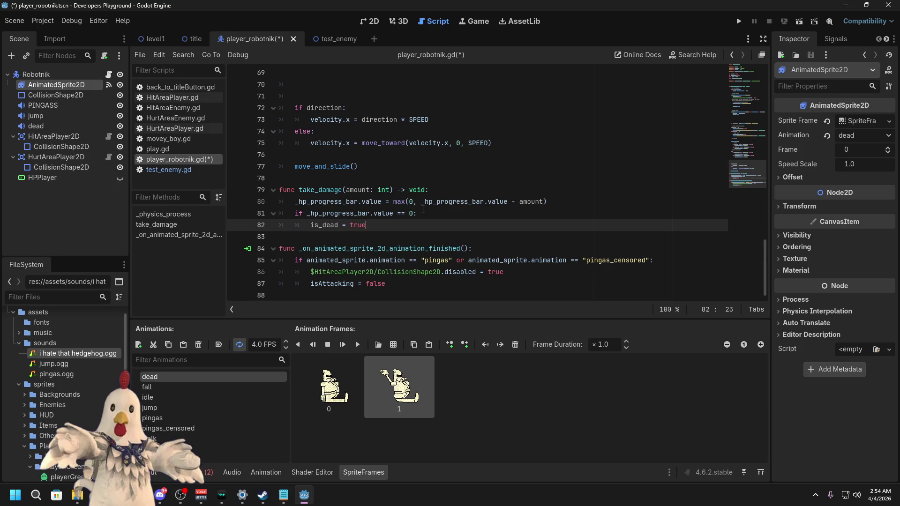
click(430, 215)
key(Return)
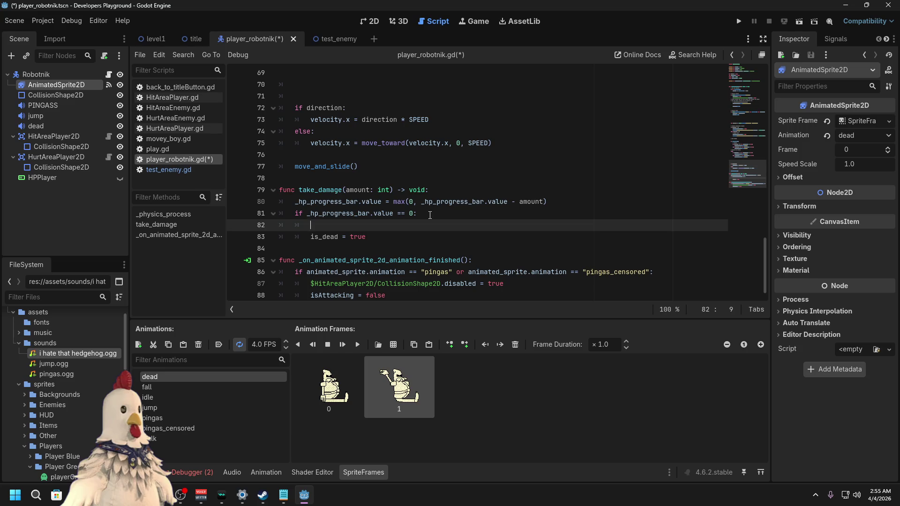
Step: Remove the inserted blank line and select the animated_sprite.play("fall") call
scroll(430, 214, up, 7)
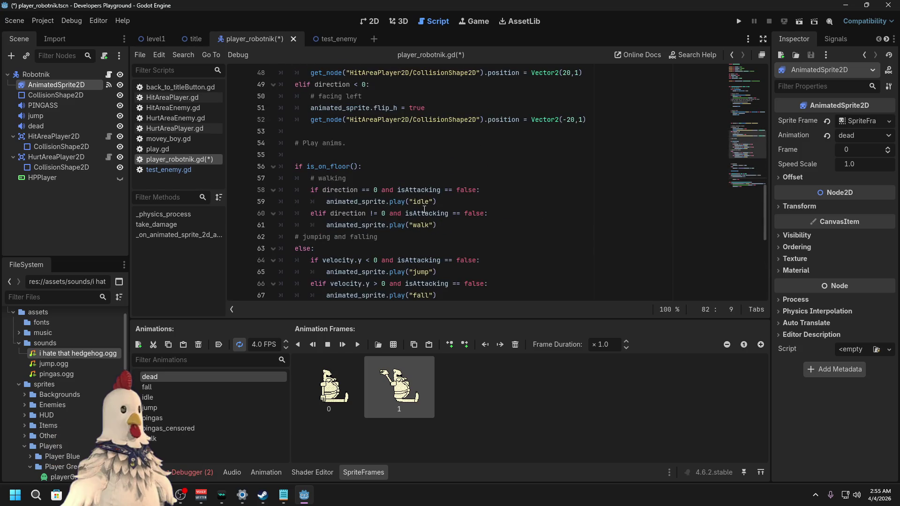
scroll(424, 209, down, 7)
key(BackSpace)
key(BackSpace)
key(BackSpace)
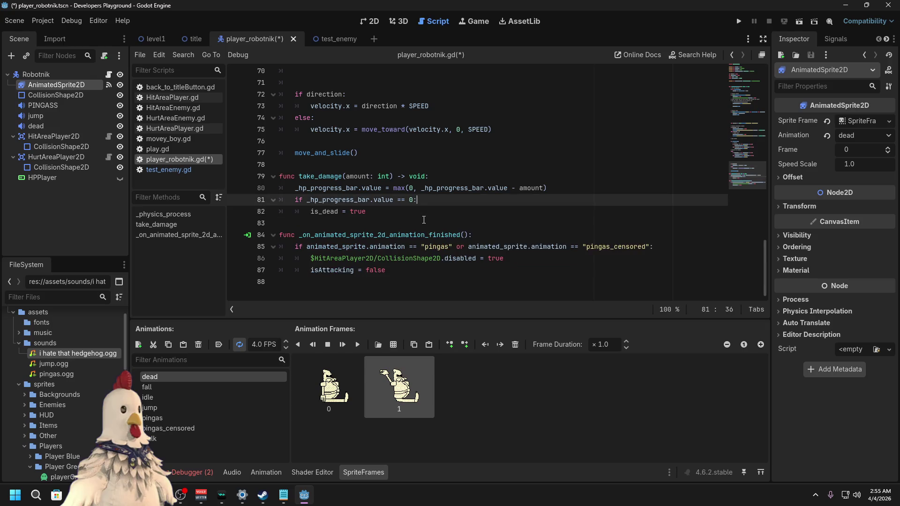
click(421, 211)
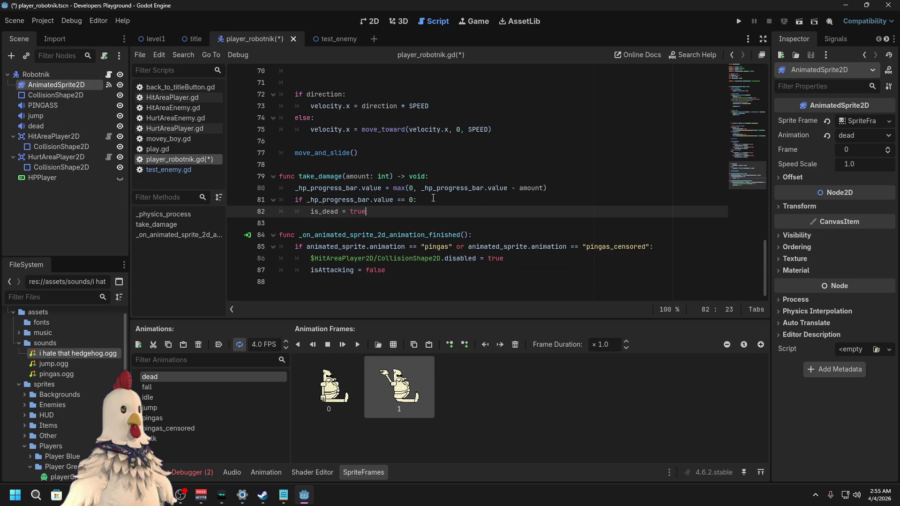
key(Home)
scroll(470, 188, up, 5)
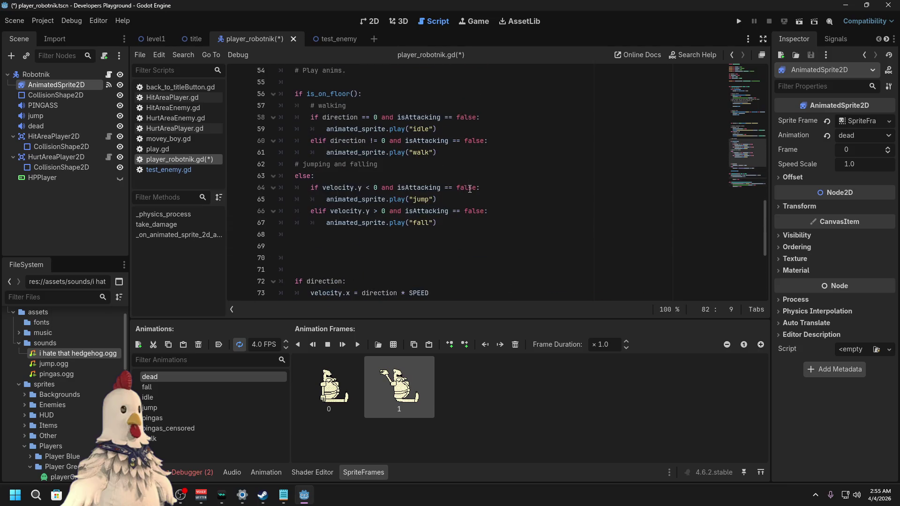
mouse_move(437, 223)
mouse_down()
mouse_move(310, 223)
mouse_move(421, 223)
mouse_up()
scroll(403, 239, down, 1)
Step: Paste the play call into the zero-HP branch and change "fall" to "dead"
key(ctrl+c)
scroll(404, 239, down, 4)
key(ctrl+v)
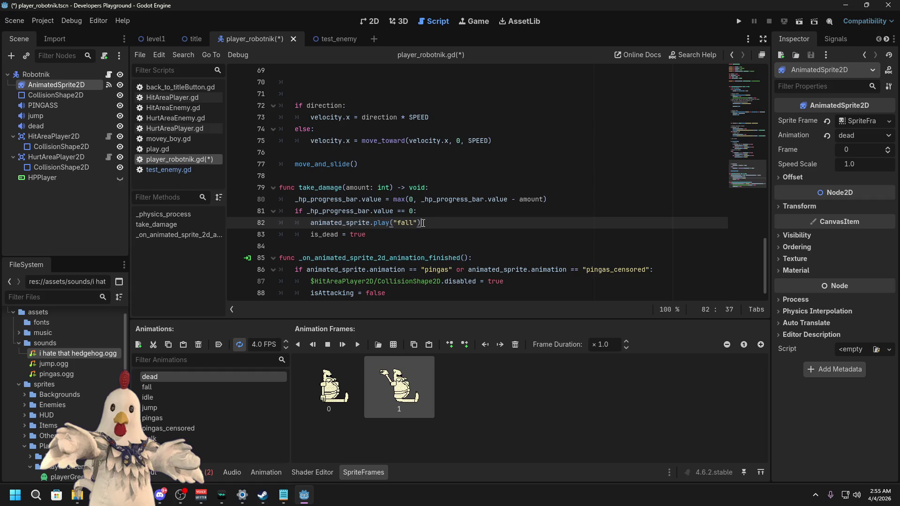
click(412, 223)
key(BackSpace)
key(BackSpace)
key(BackSpace)
text(dead)
key(End)
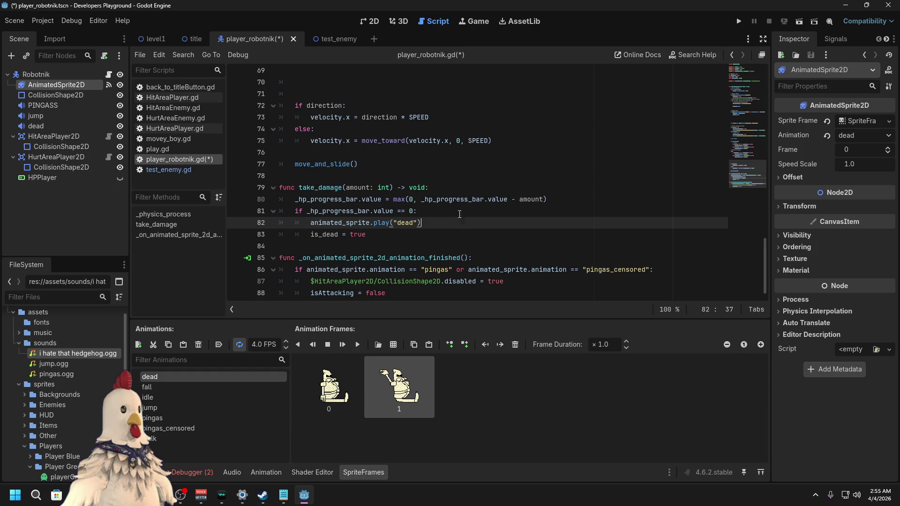
Step: Delete the is_dead = true line from take_damage's zero-HP branch
click(411, 171)
scroll(415, 174, up, 4)
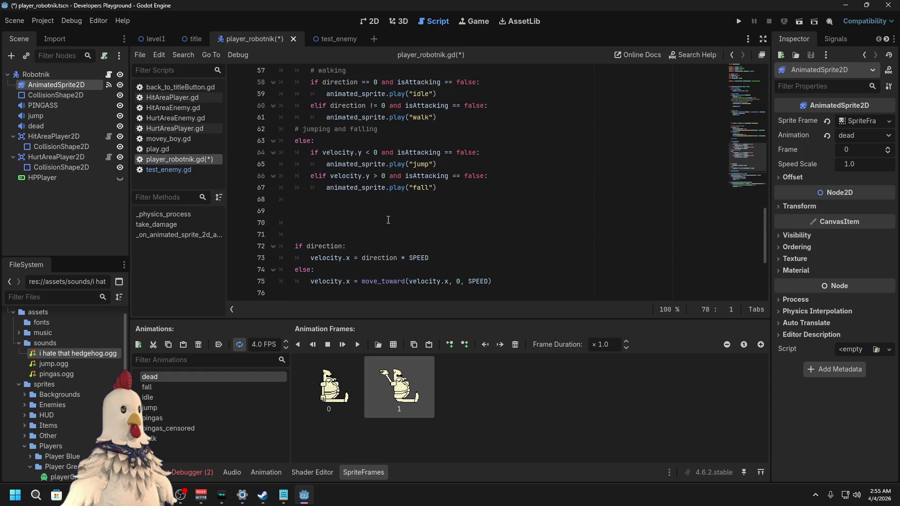
scroll(396, 215, down, 4)
click(401, 225)
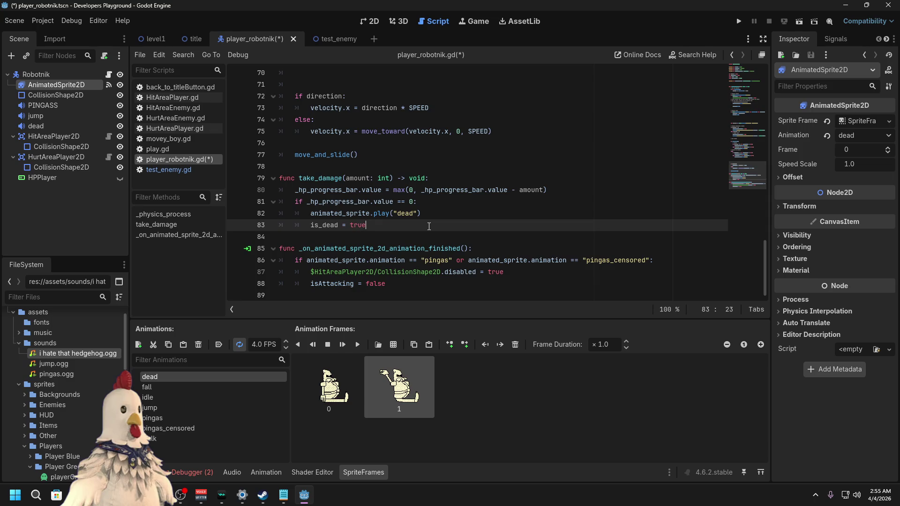
drag(429, 227, 438, 213)
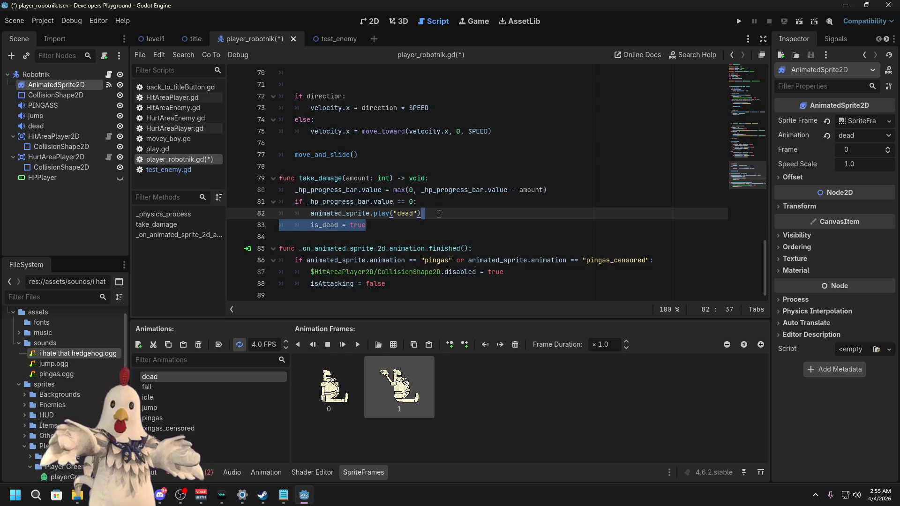
key(BackSpace)
click(431, 167)
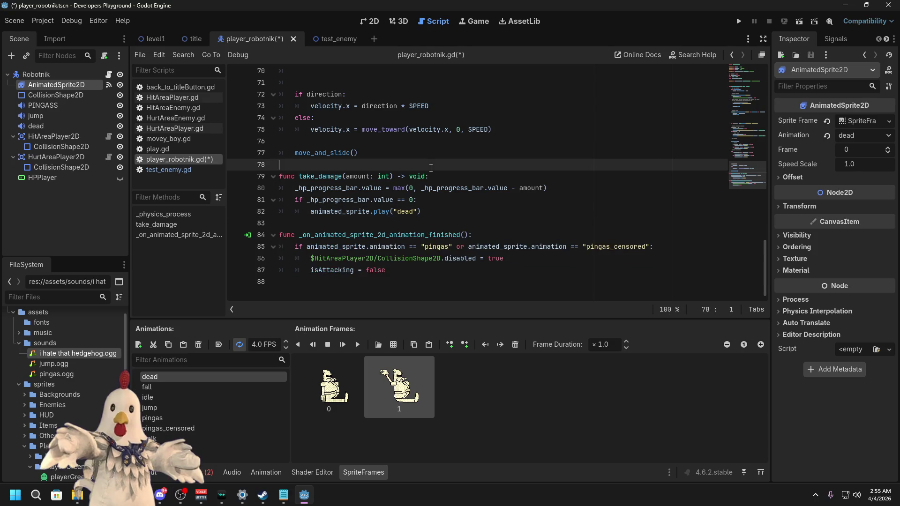
Step: Start a func playerDied stub above take_damage, then delete it
key(Return)
key(Return)
key(Up)
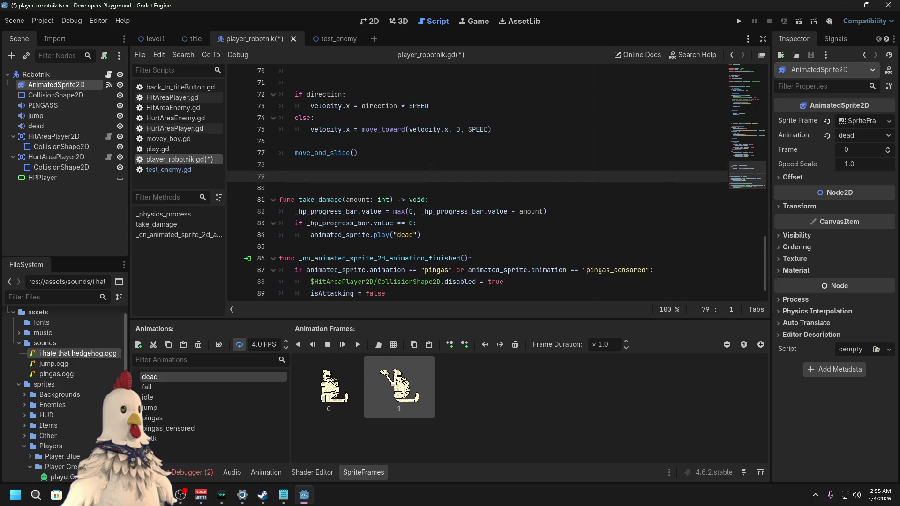
text(func )
text(_)
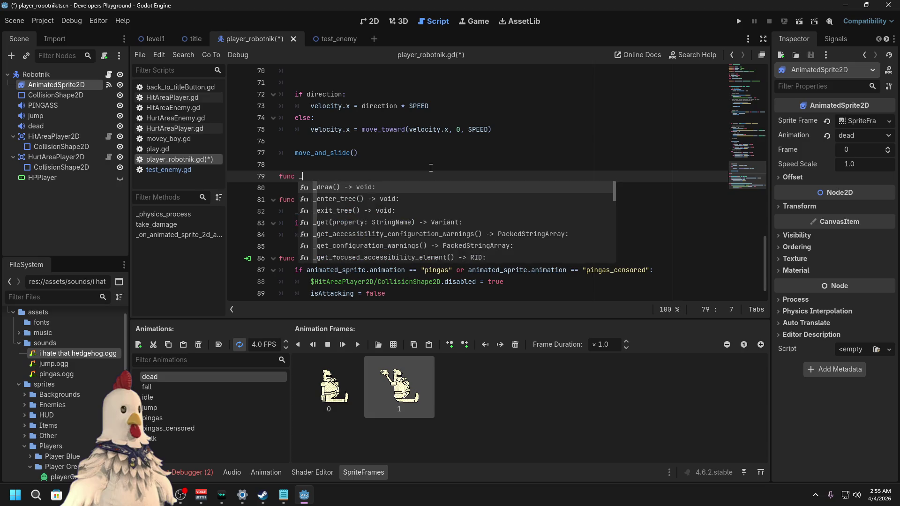
text(player)
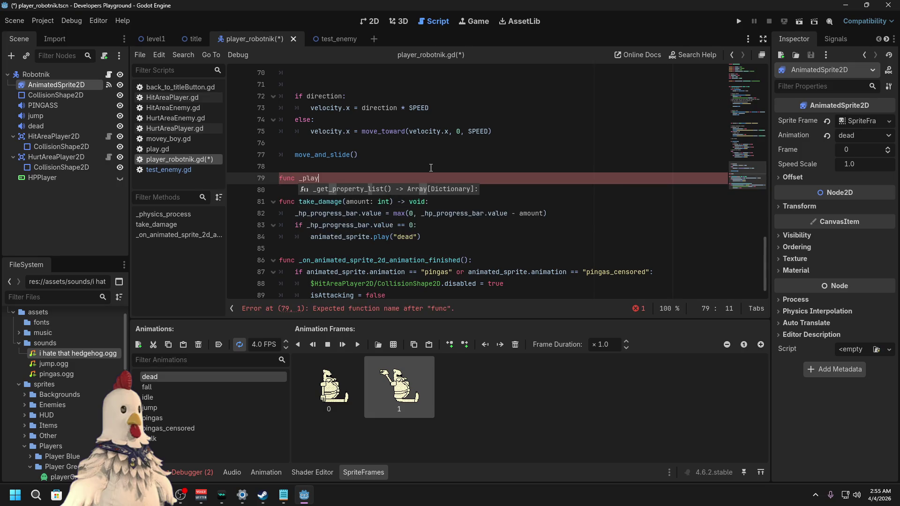
text(_)
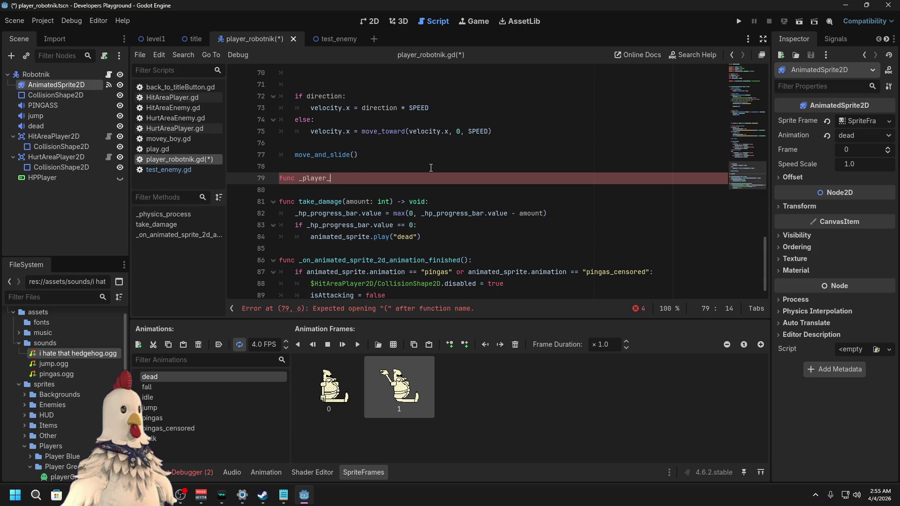
key(BackSpace)
key(BackSpace)
key(BackSpace)
key(BackSpace)
key(BackSpace)
key(BackSpace)
key(BackSpace)
key(BackSpace)
text(playerDied)
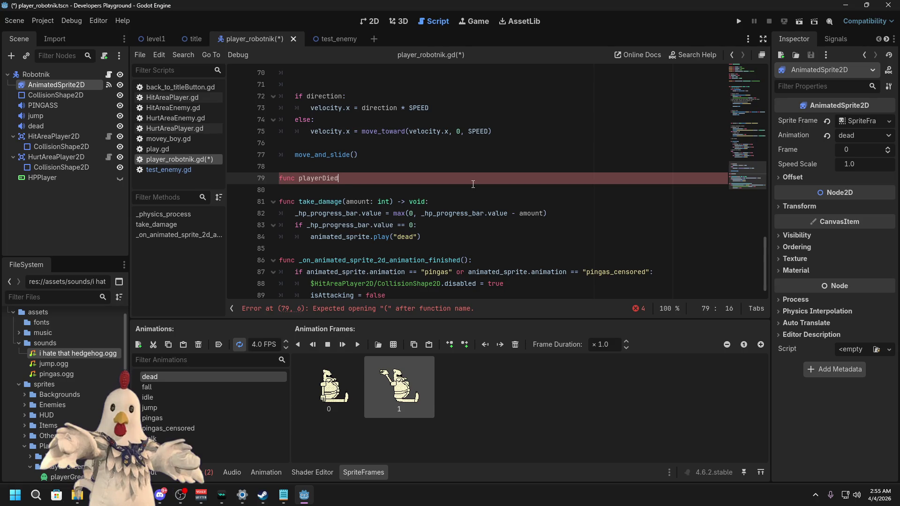
key(BackSpace)
key(BackSpace)
key(BackSpace)
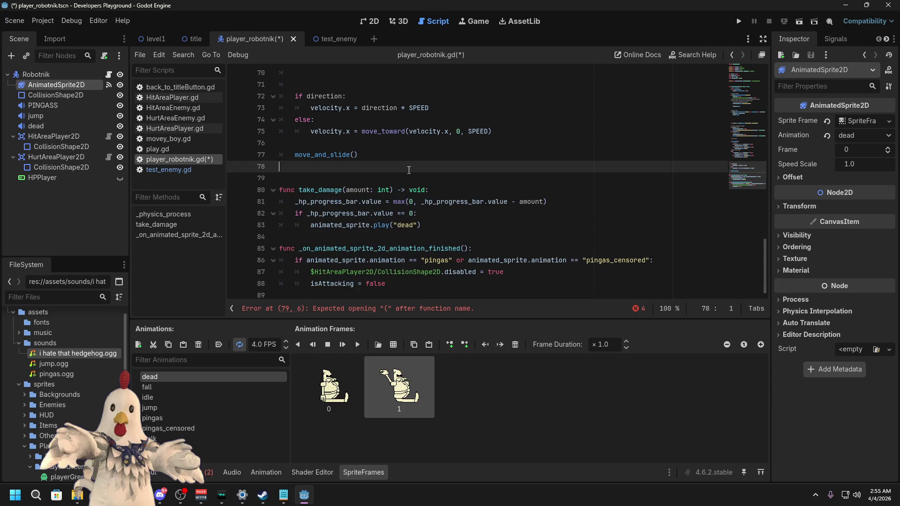
Step: Add 'if is_dead = true:' after the '# Add the gravity.' comment in _physics_process
scroll(427, 198, up, 12)
scroll(427, 198, up, 5)
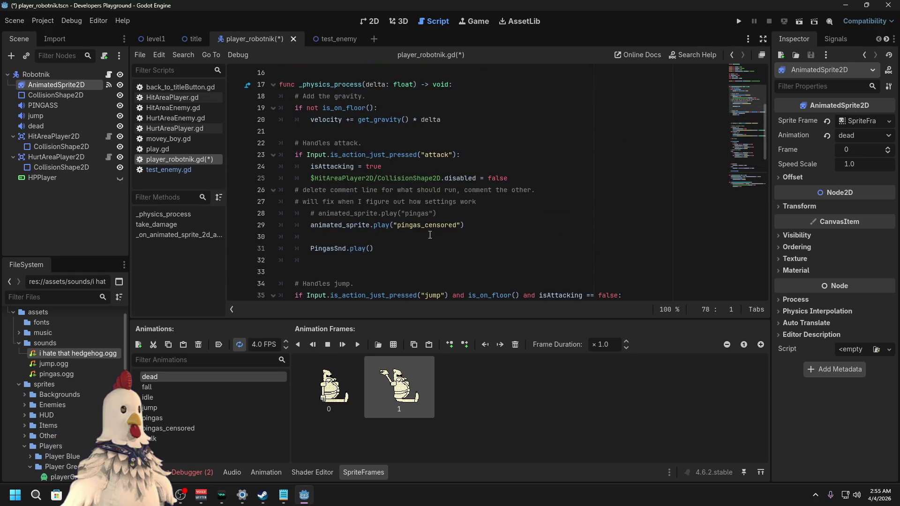
scroll(430, 234, up, 2)
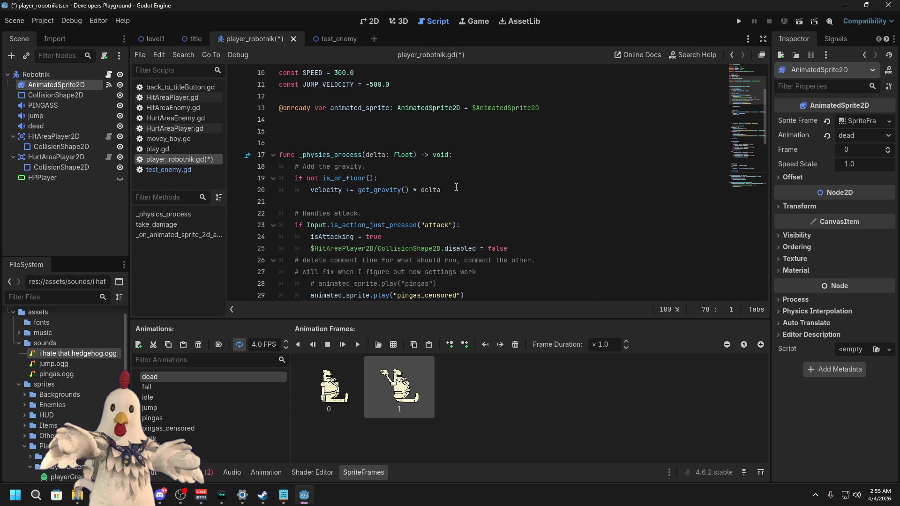
click(440, 168)
key(Return)
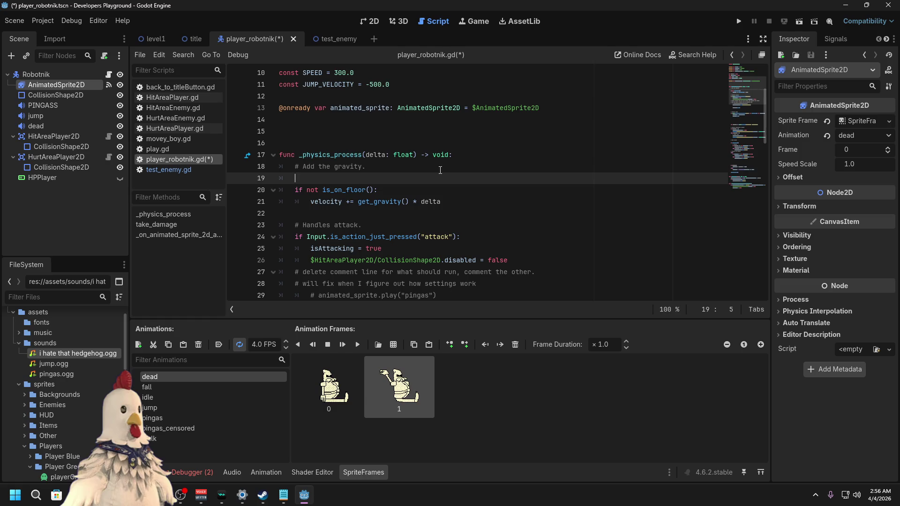
text(if)
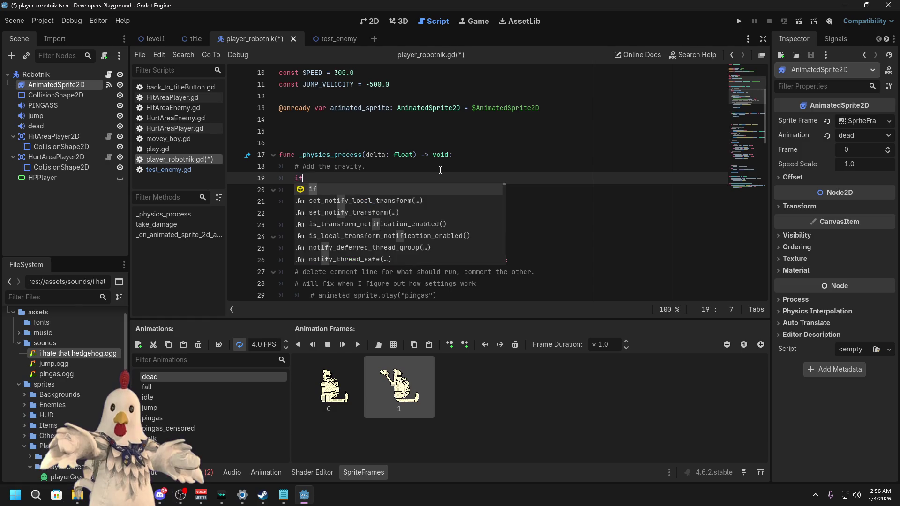
text( is_dead)
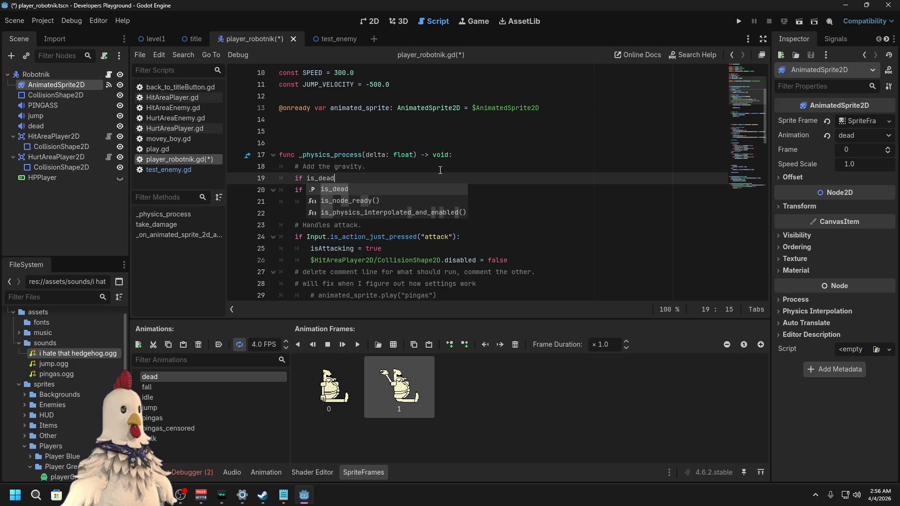
text( = true:)
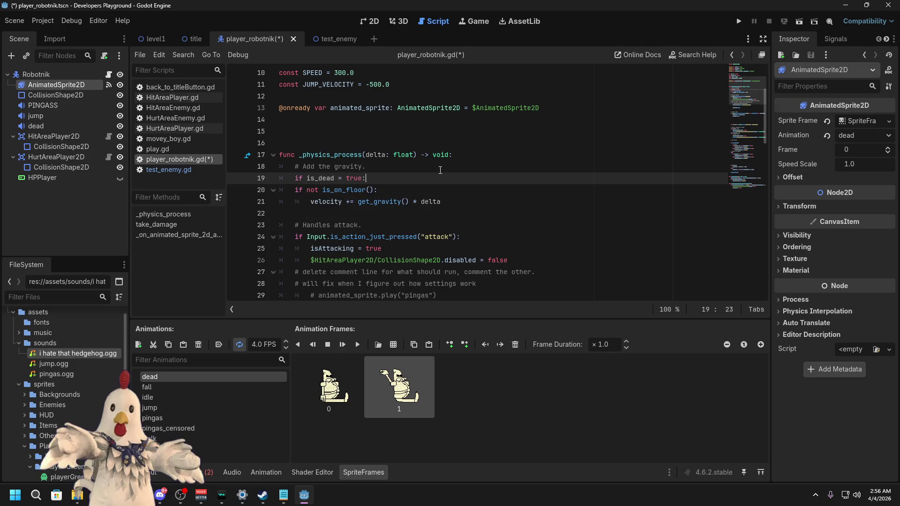
key(Return)
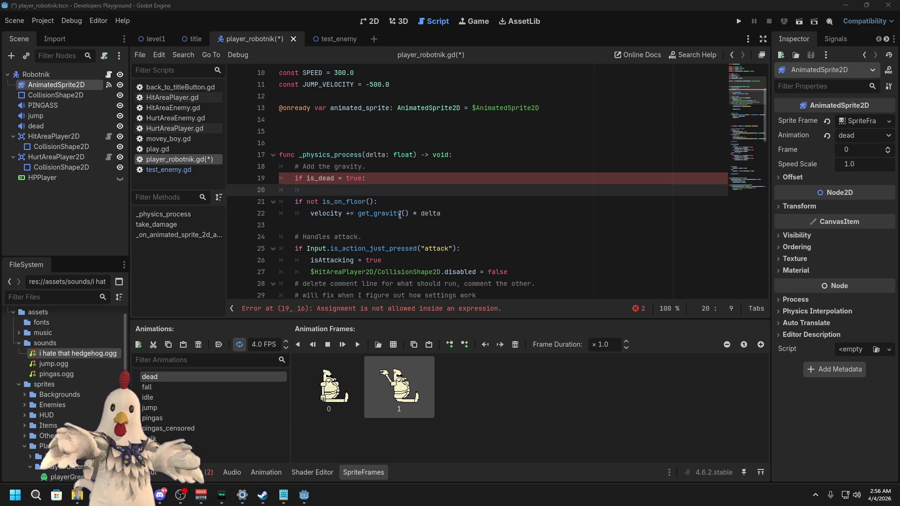
Step: Type return under the dead check, fix the colon ending line 19, and save
click(381, 189)
text(return)
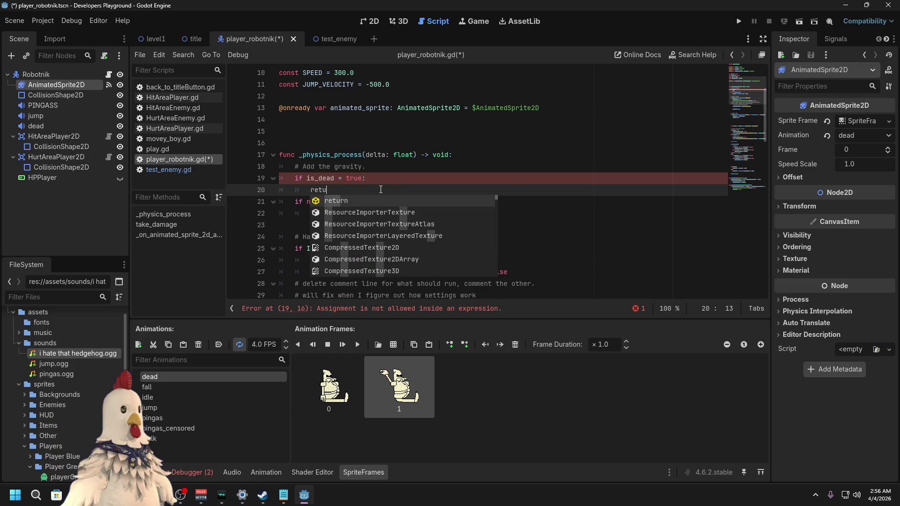
key(ctrl+s)
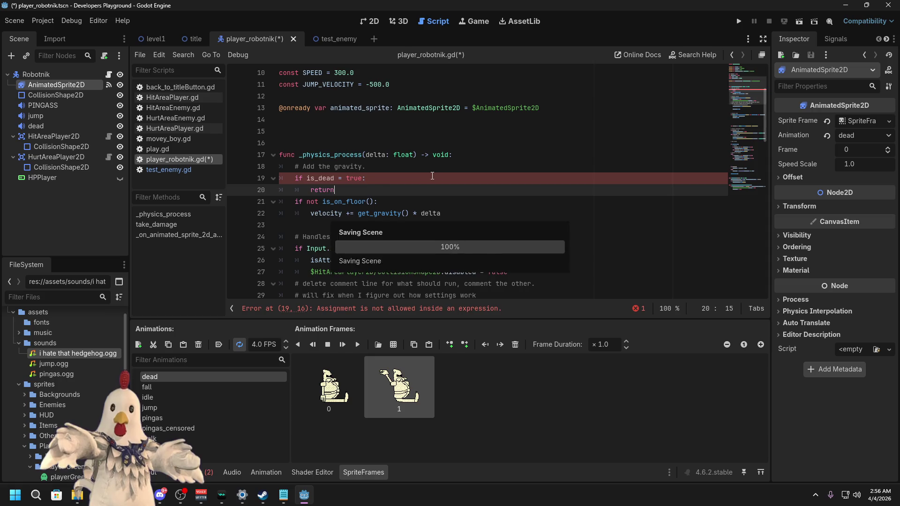
click(369, 179)
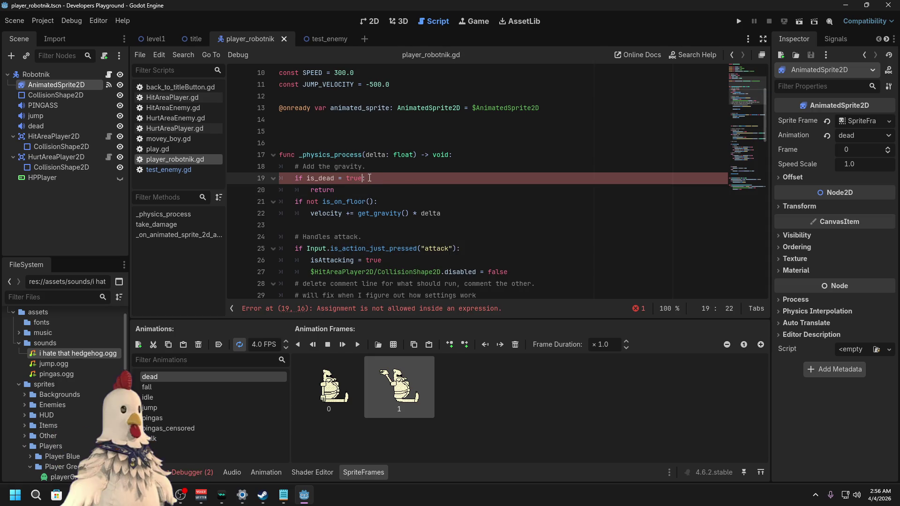
text(:-)
key(BackSpace)
key(BackSpace)
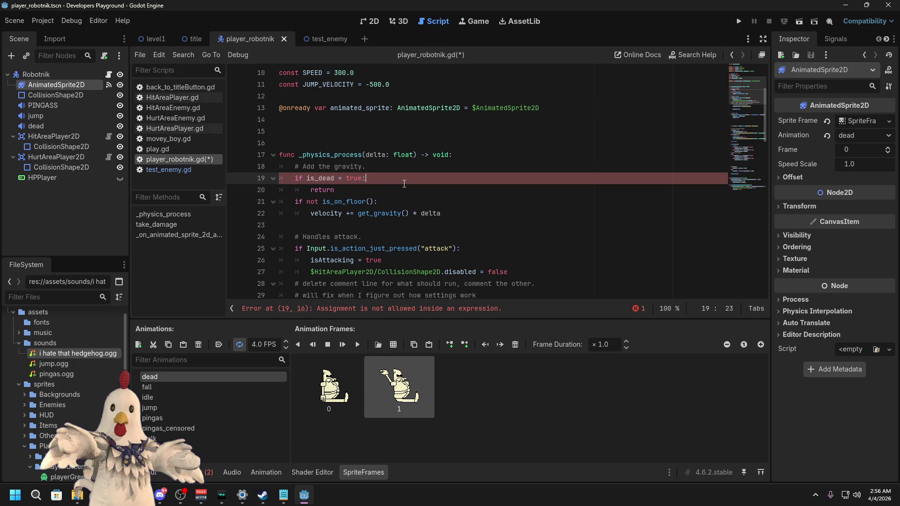
key(ctrl+s)
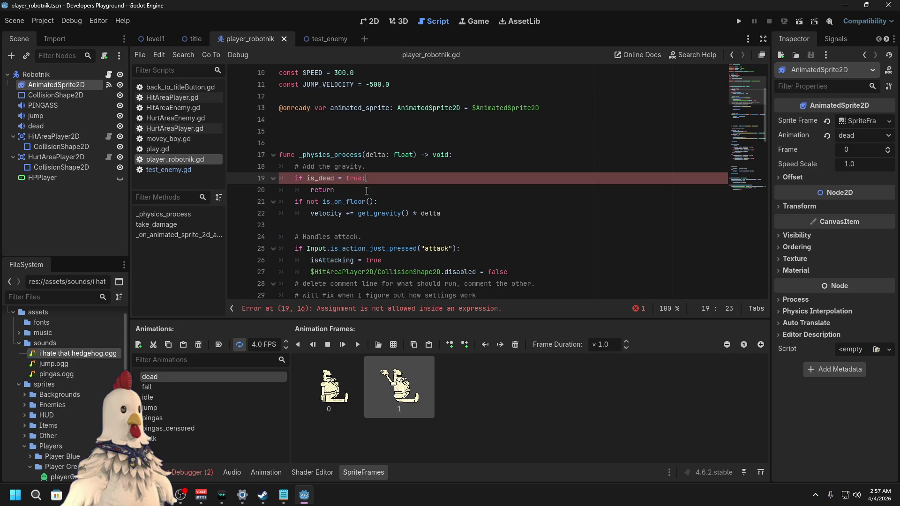
Step: Change the assignment to '==' so line 19 reads 'if is_dead == true:', then save
key(Down)
click(379, 178)
click(378, 311)
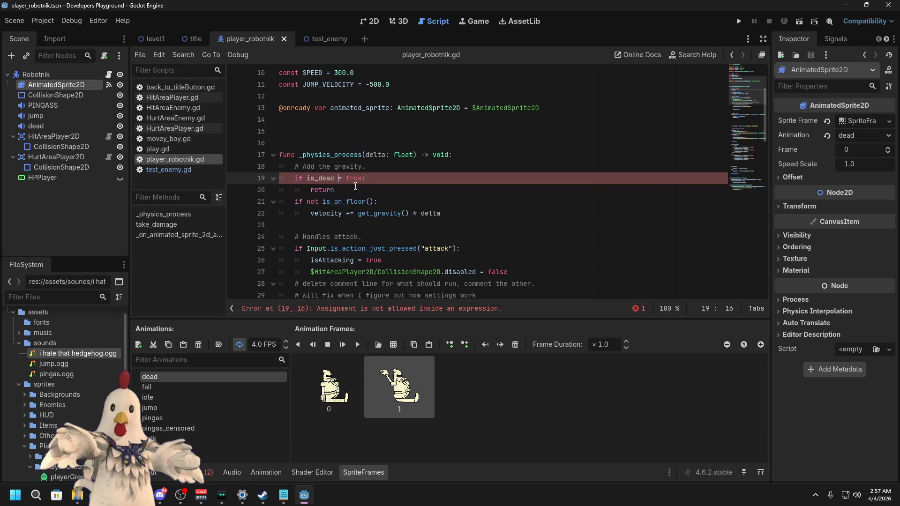
key(BackSpace)
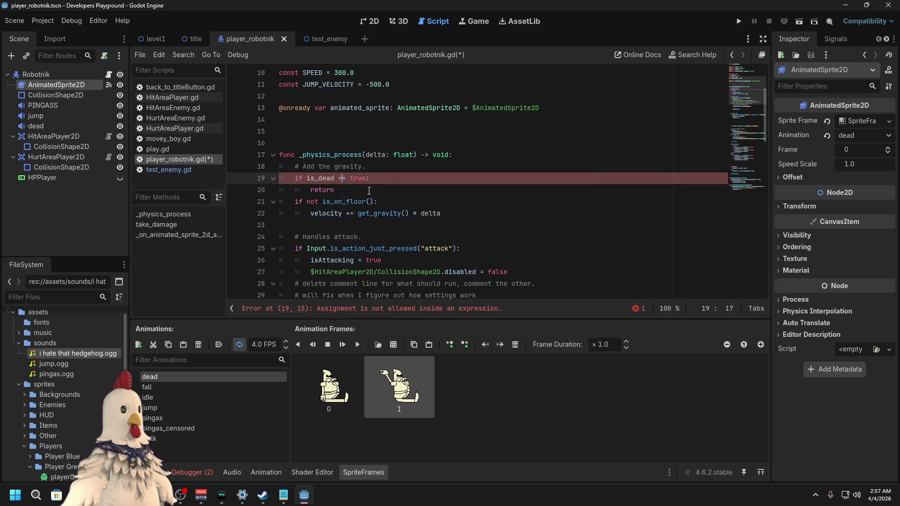
text(=)
key(ctrl+s)
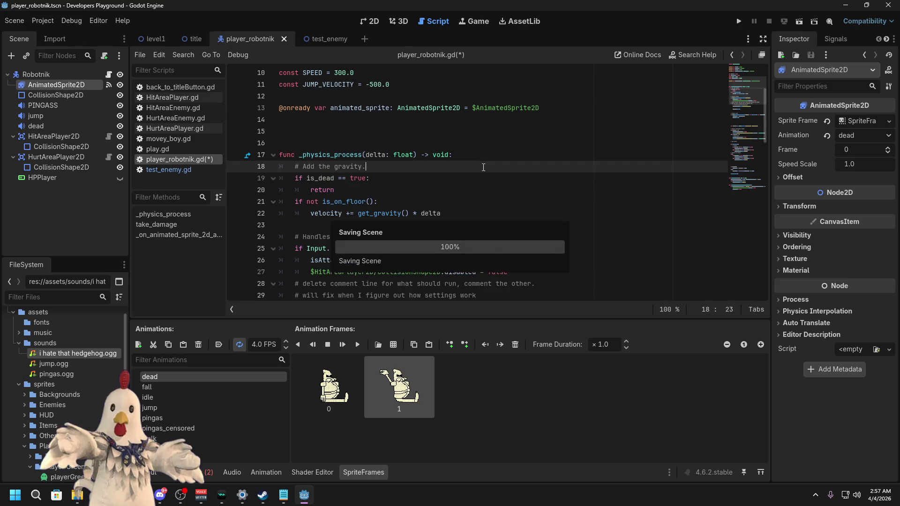
Step: Add an unindented blank line after return on line 20
click(483, 168)
scroll(469, 169, down, 1)
click(365, 155)
key(Return)
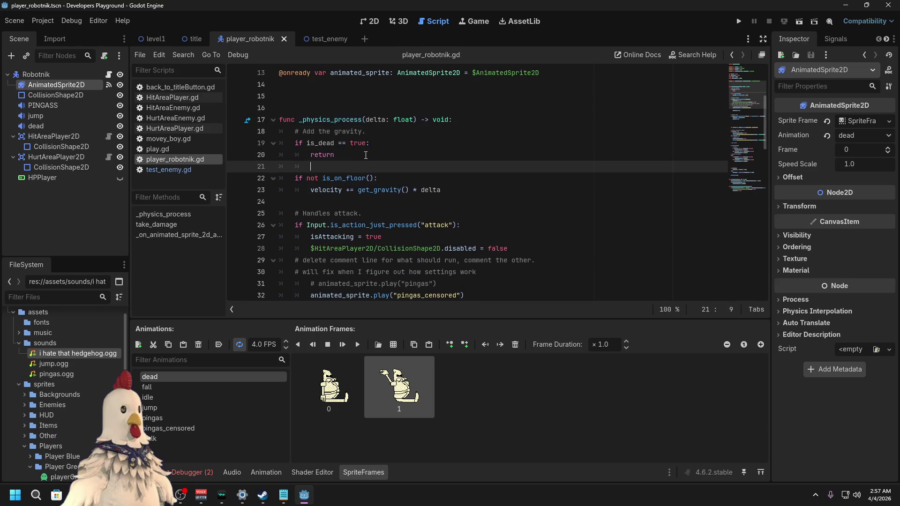
key(BackSpace)
scroll(450, 178, down, 20)
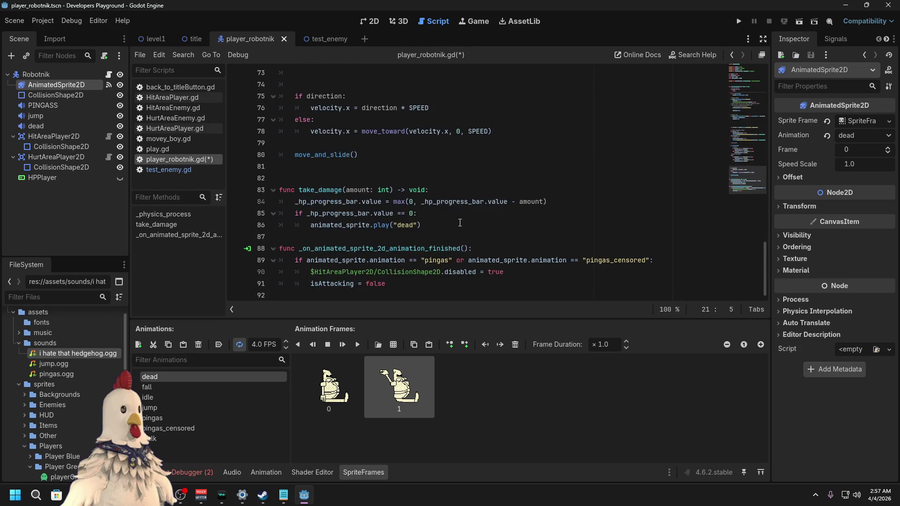
click(453, 225)
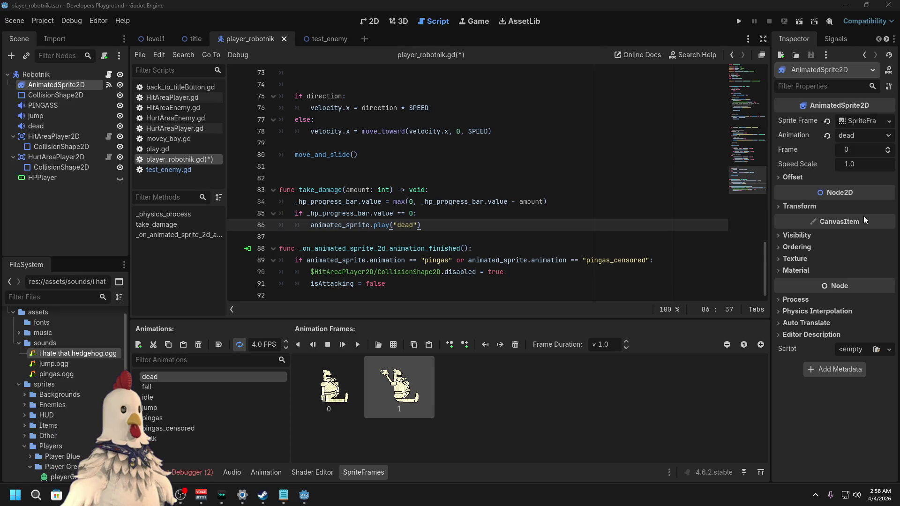
click(438, 225)
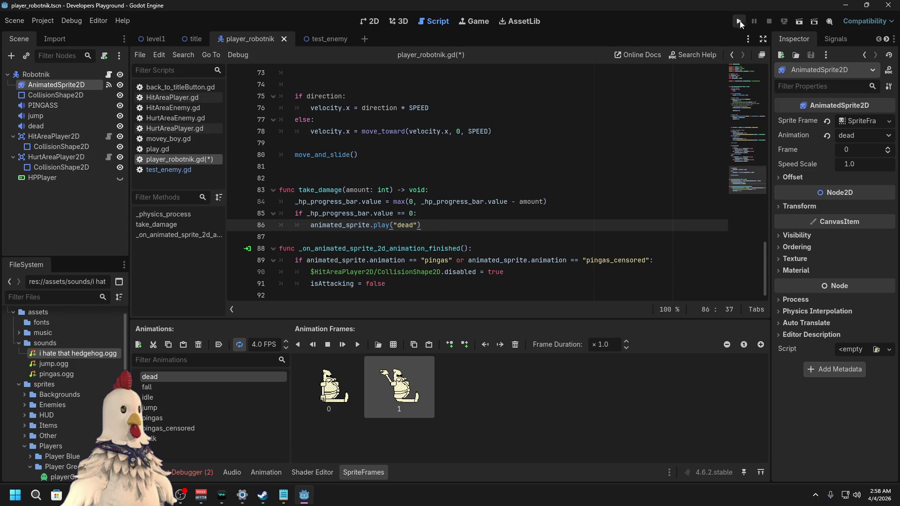
Step: Test-run the level1 scene, then stop the game
click(146, 40)
click(797, 24)
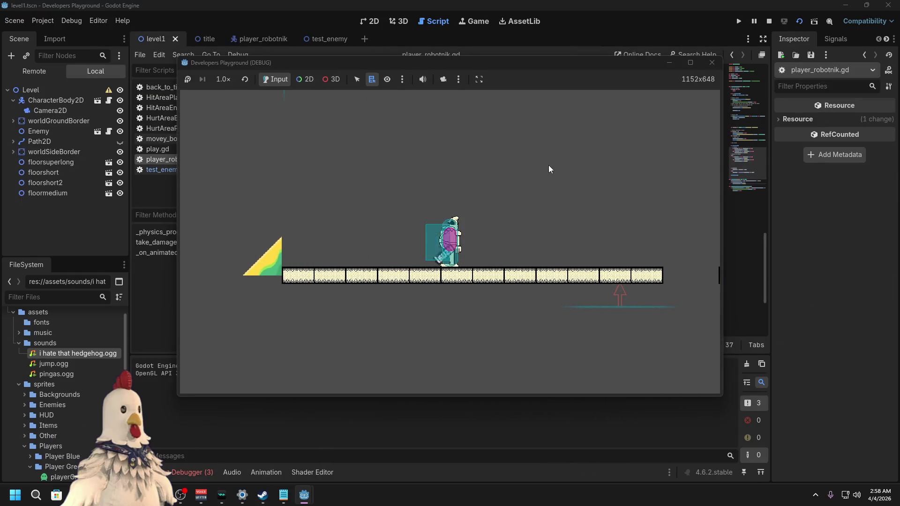
click(713, 65)
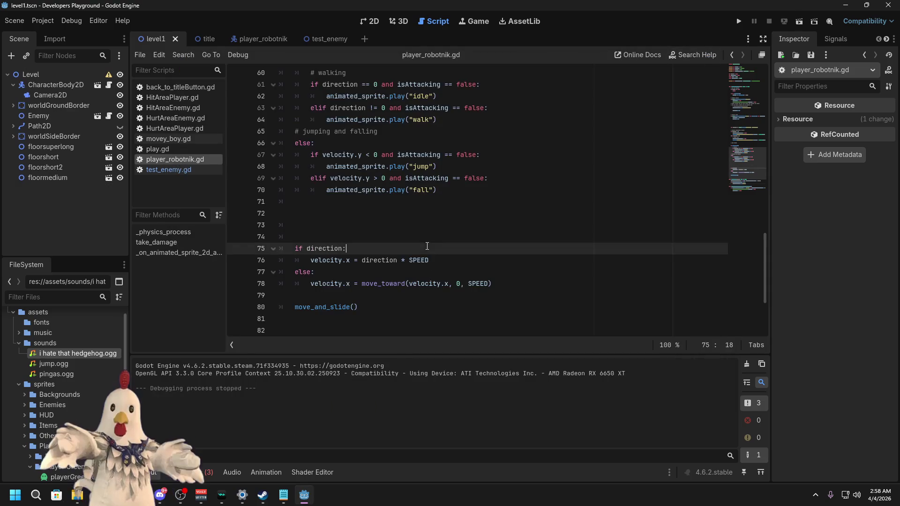
scroll(447, 261, down, 3)
click(447, 261)
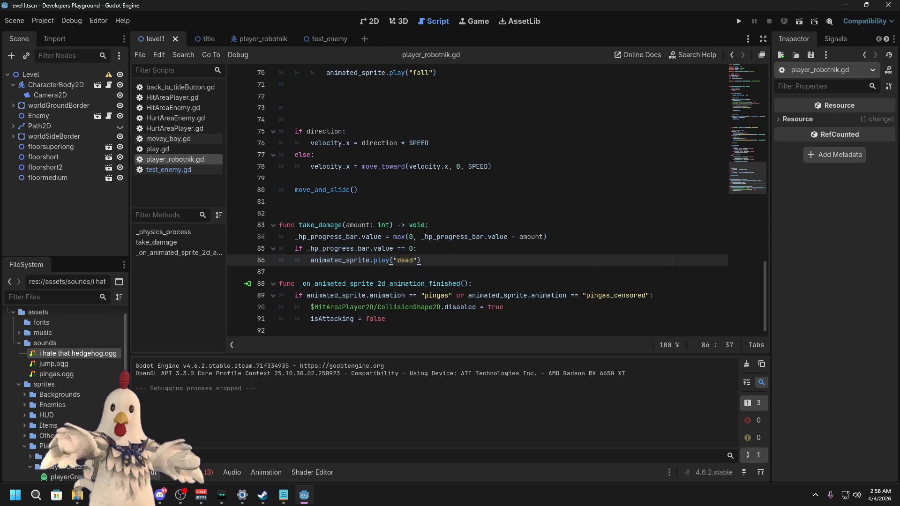
Step: Save the test_enemy and player_robotnik scenes
click(249, 39)
click(120, 179)
click(328, 39)
click(120, 137)
key(ctrl+s)
click(265, 37)
key(ctrl+s)
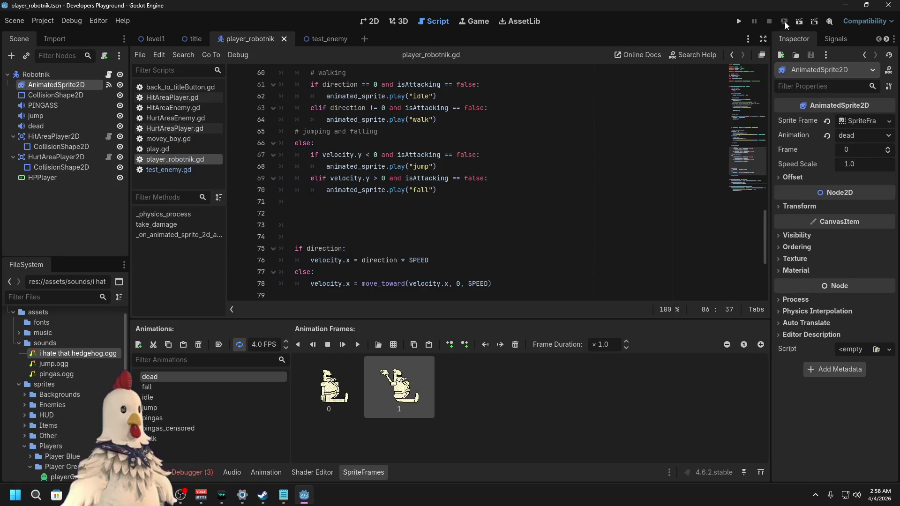
Step: Run level1 a second time, then close the game
click(157, 38)
click(799, 22)
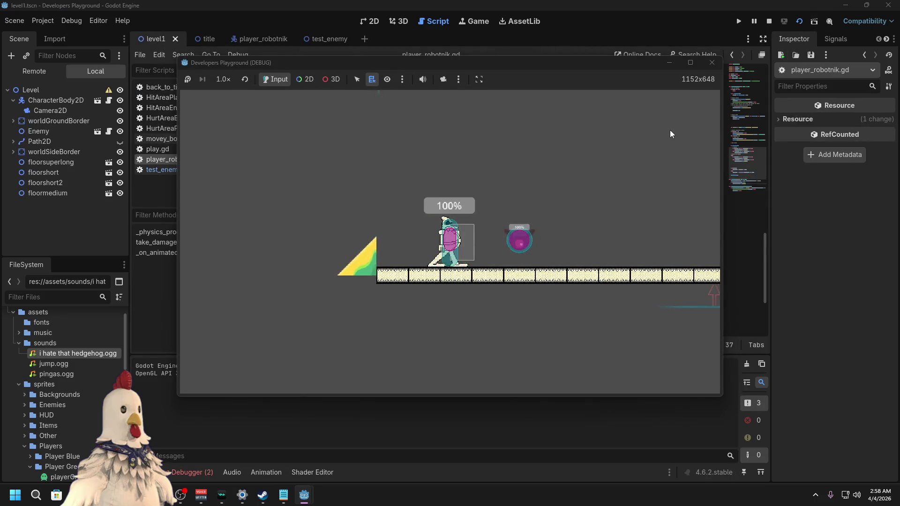
click(712, 62)
scroll(435, 212, up, 20)
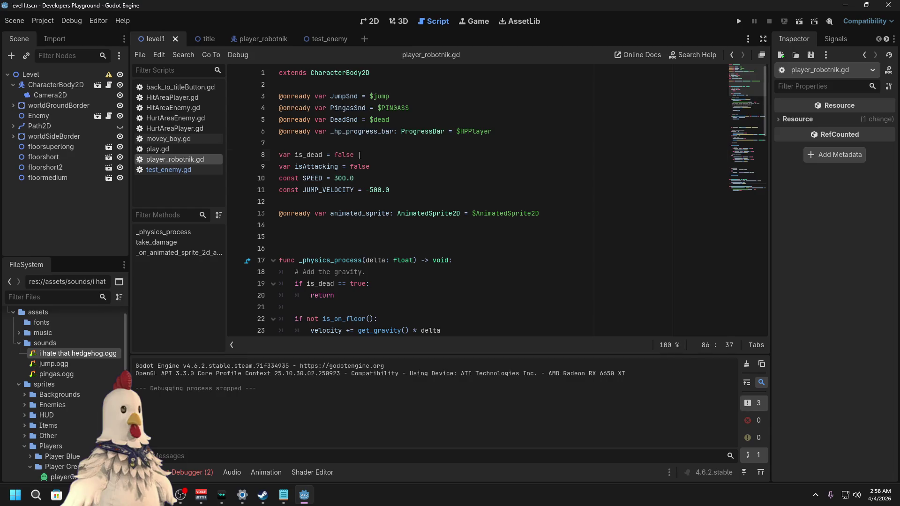
Step: Delete ' = false' from the is_dead declaration on line 8
drag(359, 155, 325, 155)
key(BackSpace)
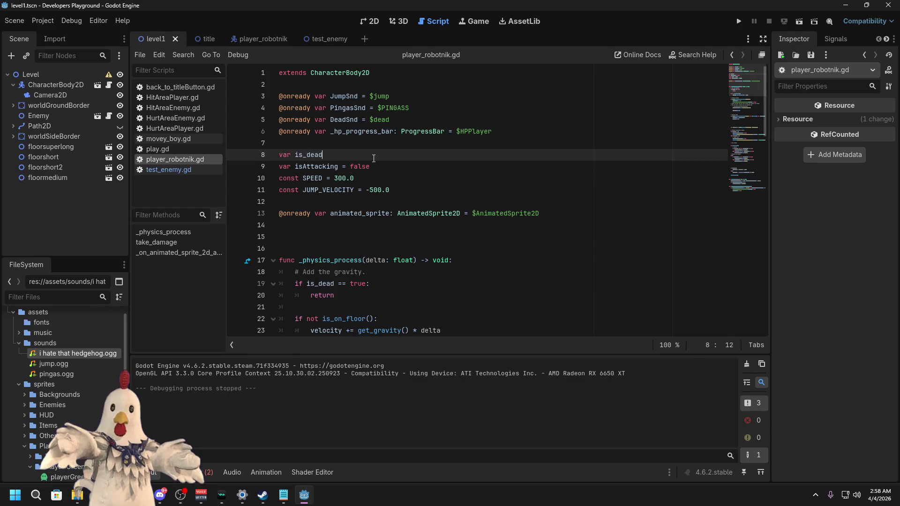
key(Up)
click(372, 156)
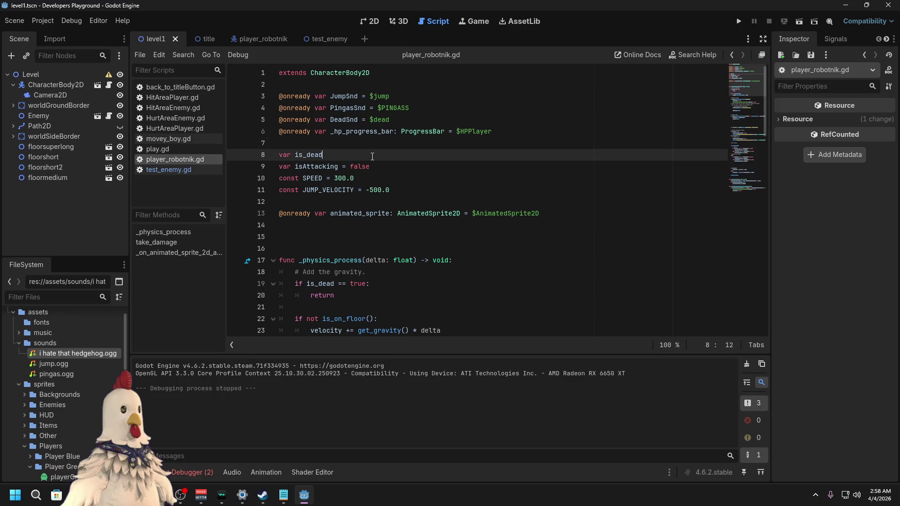
scroll(427, 208, down, 2)
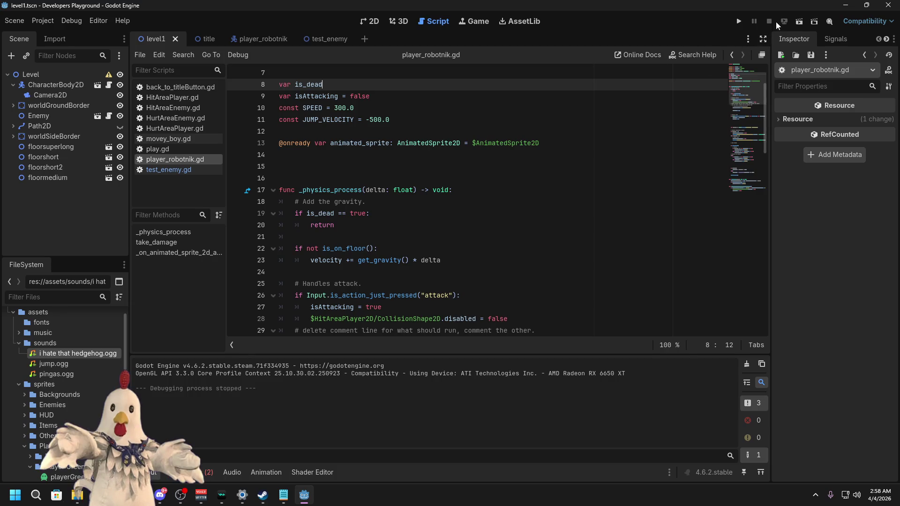
Step: Run level1, walk the player right into the enemy, then close the game
click(800, 22)
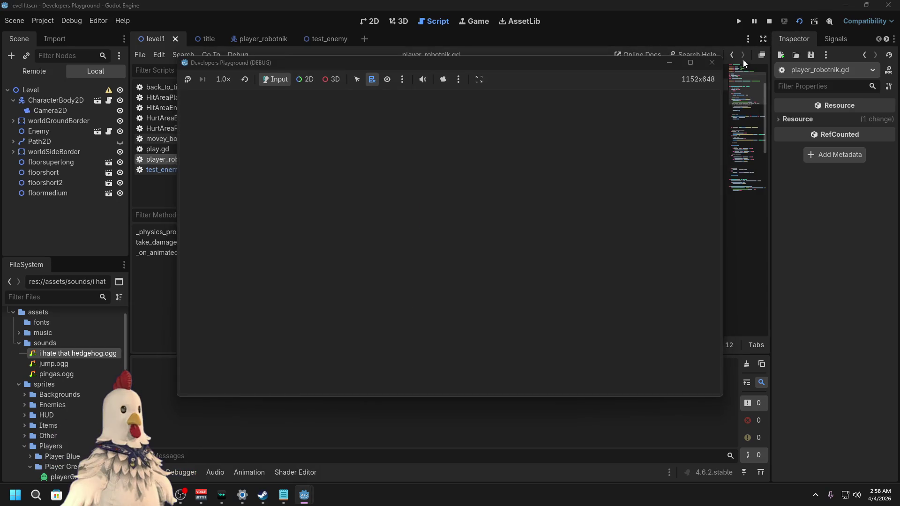
key(Right)
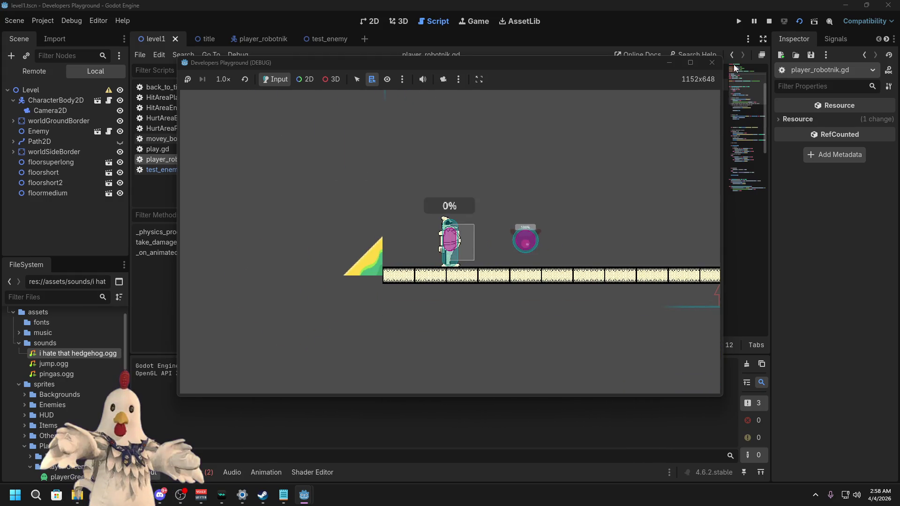
click(712, 62)
click(334, 226)
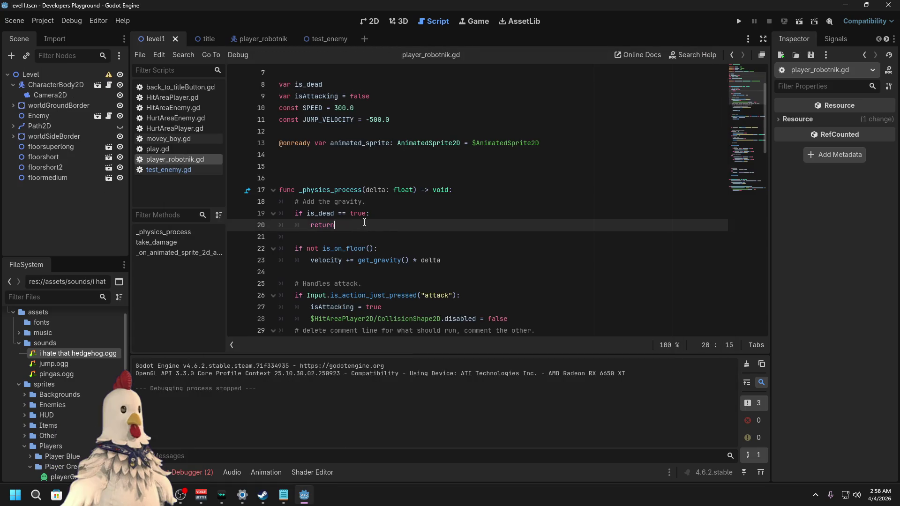
scroll(403, 266, down, 6)
scroll(403, 266, down, 15)
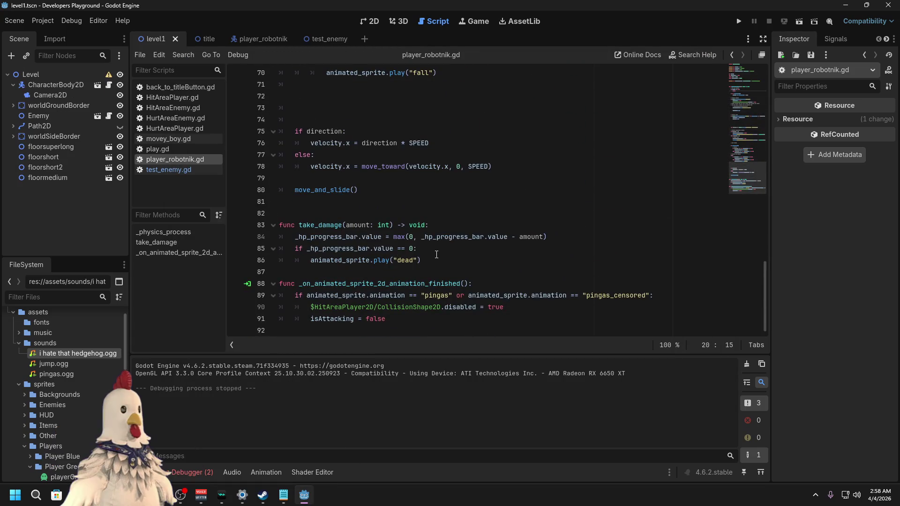
Step: Add 'is_dead = true' on a new line under the health check
click(434, 261)
click(435, 248)
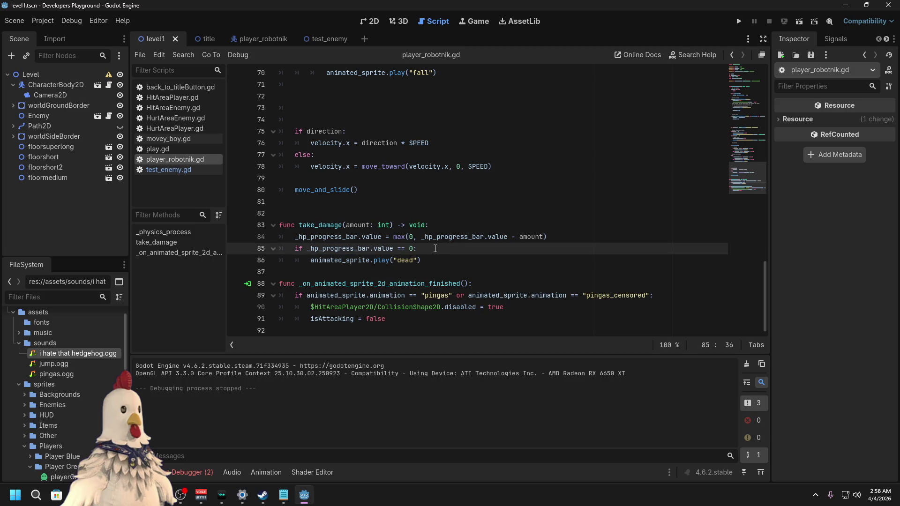
key(Return)
text(is_dead)
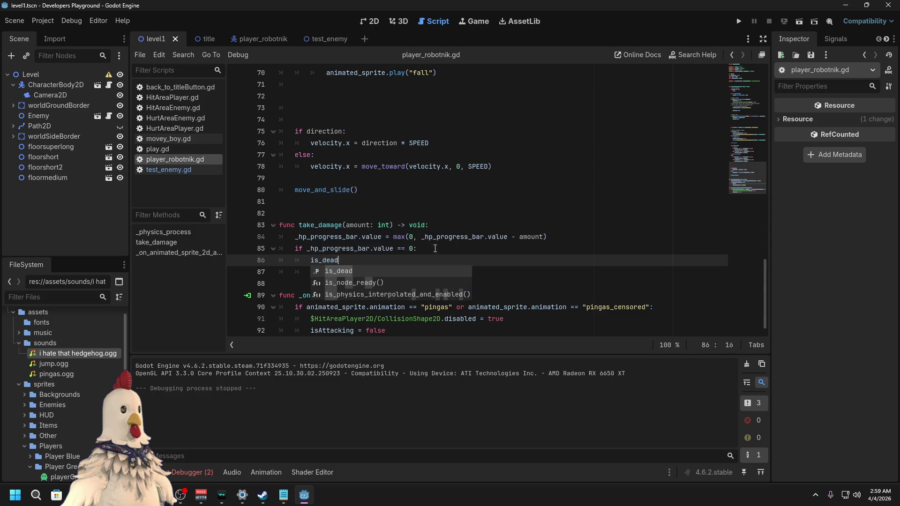
text( = true)
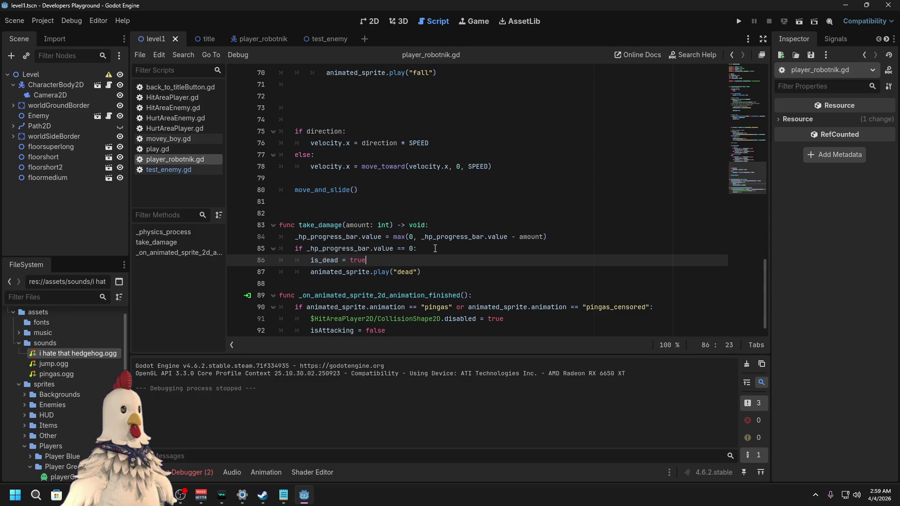
Step: Restore '= false' on the is_dead declaration and save the script
click(513, 225)
scroll(399, 197, up, 20)
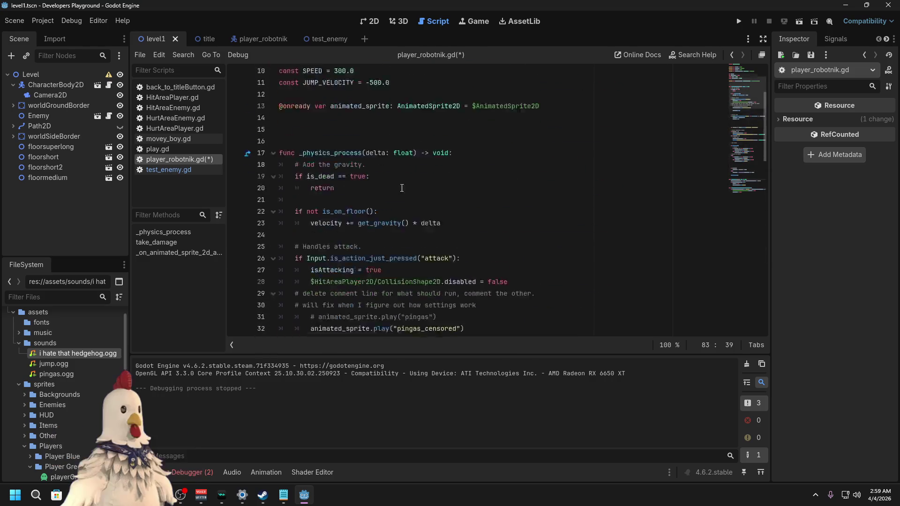
scroll(366, 151, up, 2)
click(362, 152)
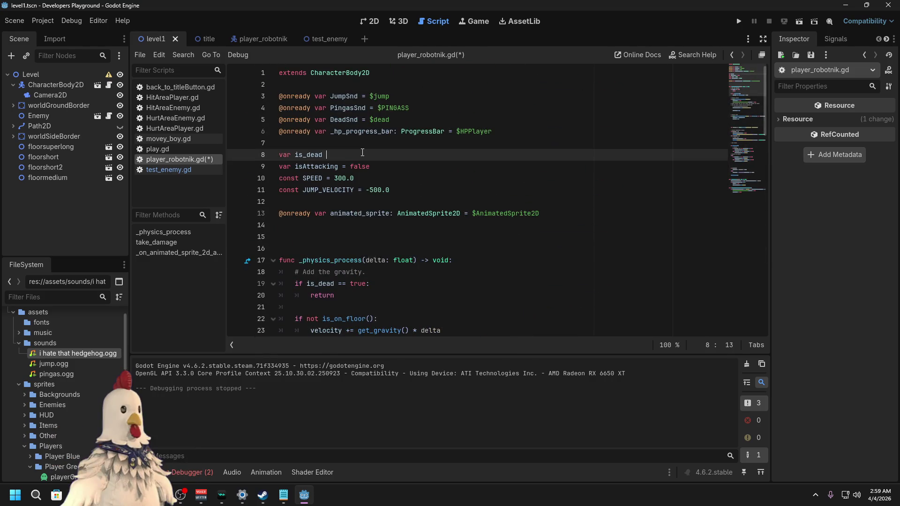
text(= false)
key(ctrl+s)
key(Up)
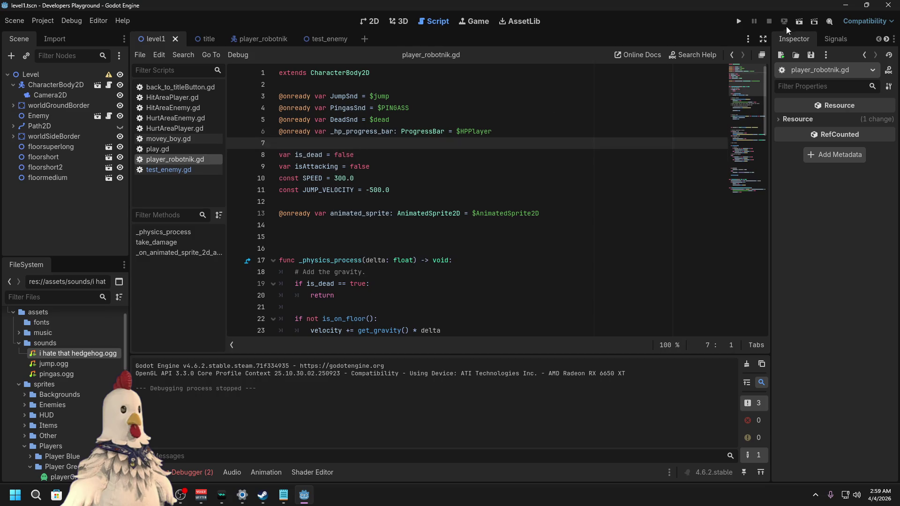
Step: Run level1 to test death handling, then close the game
click(800, 22)
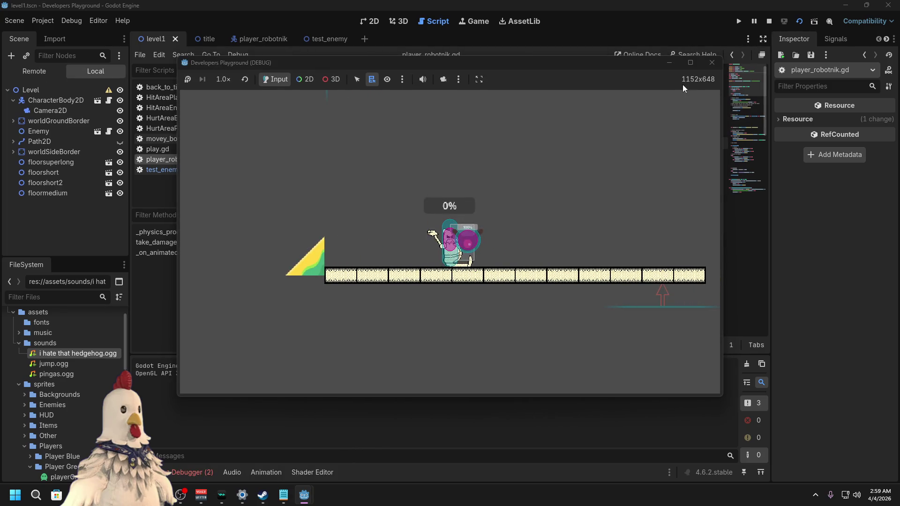
click(710, 65)
click(405, 261)
scroll(486, 232, down, 10)
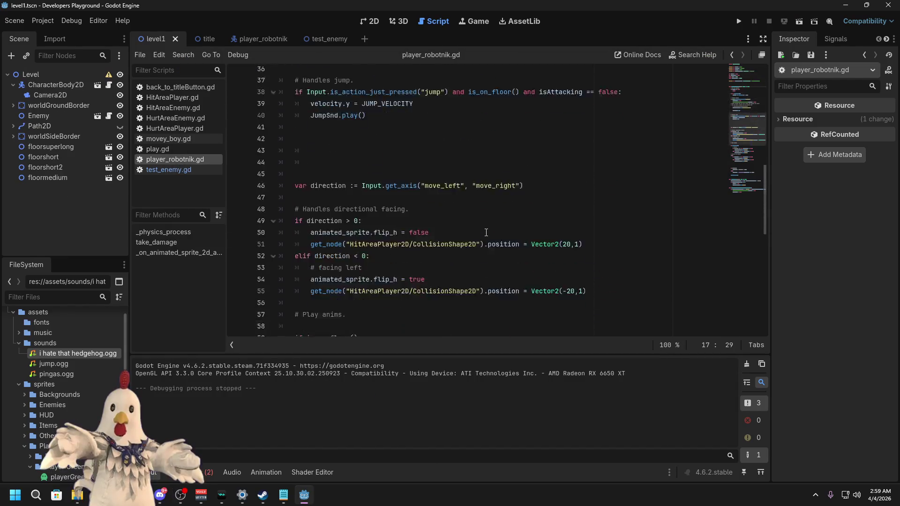
Step: Insert a DeadSnd.play() line beside the dead animation call
scroll(486, 233, down, 12)
click(427, 260)
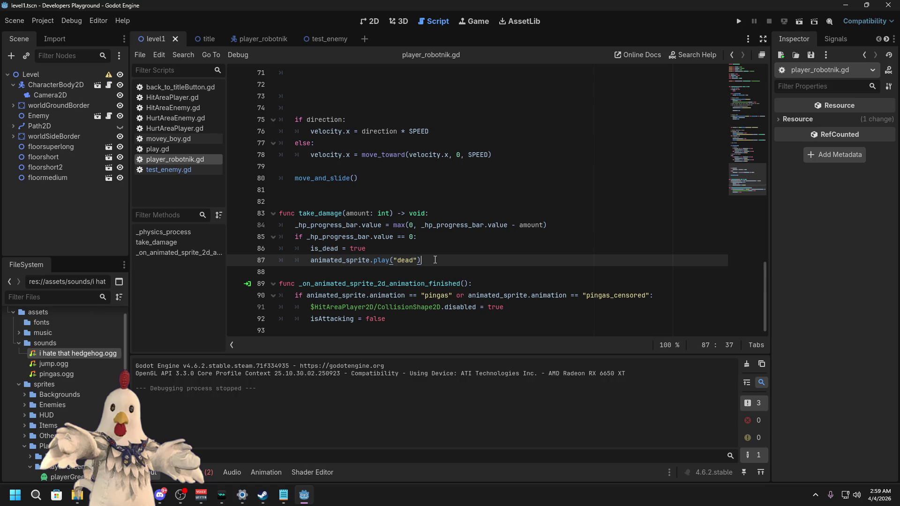
key(ctrl+shift+Return)
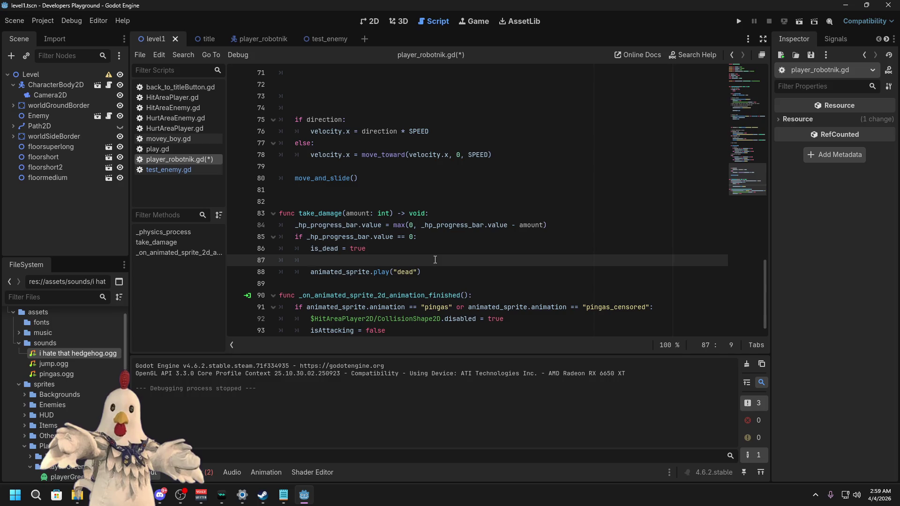
text(Dead)
key(BackSpace)
key(BackSpace)
key(BackSpace)
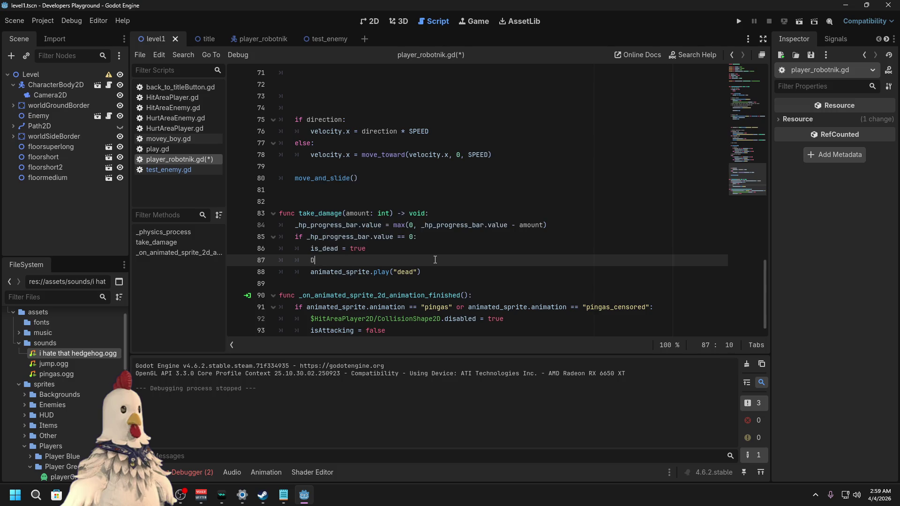
text(eadSnd.)
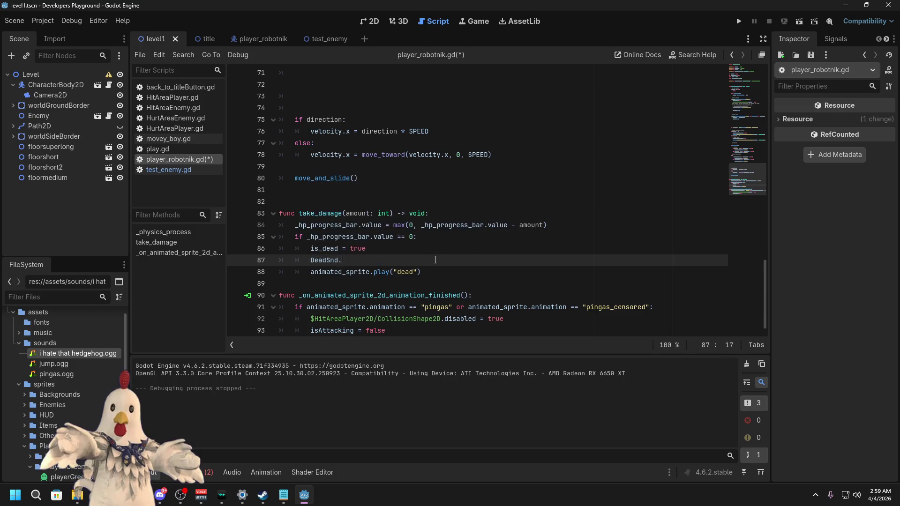
text(play)
key(Return)
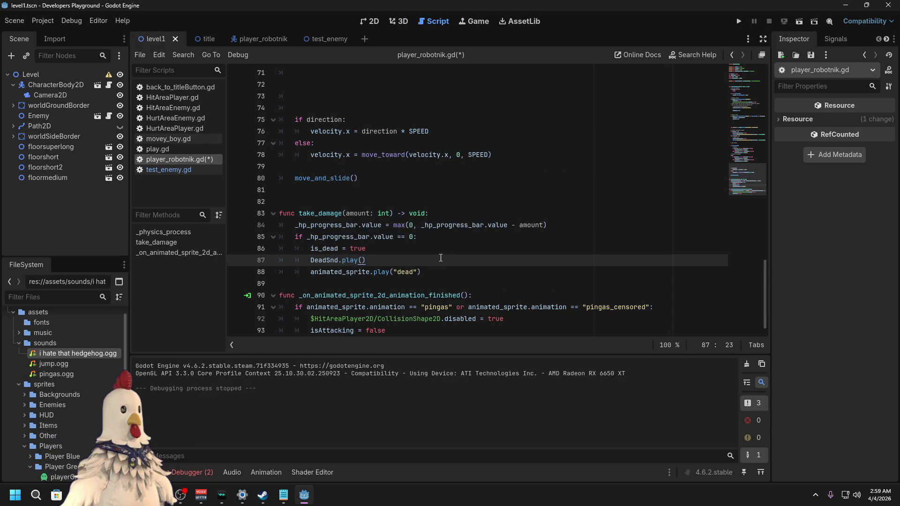
Step: Reorder lines so the dead animation follows is_dead = true and precedes DeadSnd.play()
click(455, 270)
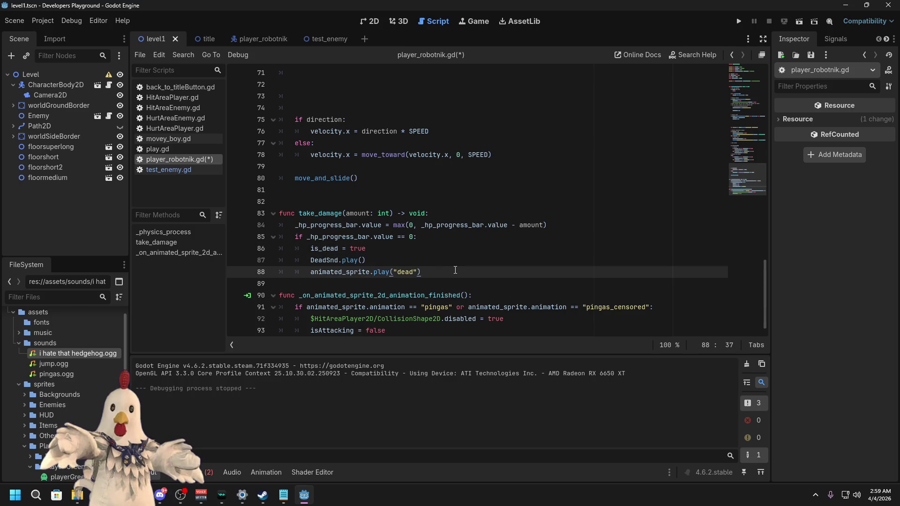
key(shift+Home)
key(BackSpace)
key(BackSpace)
key(BackSpace)
click(434, 248)
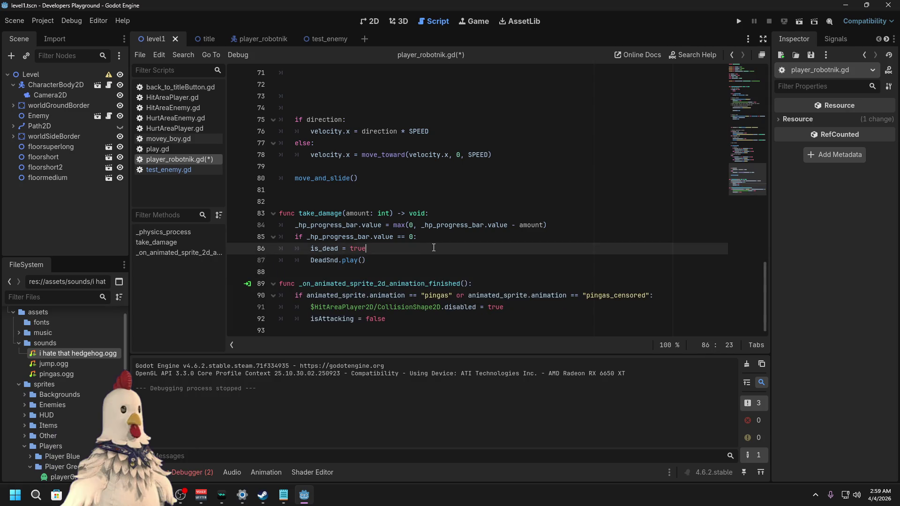
key(ctrl+z)
key(ctrl+z)
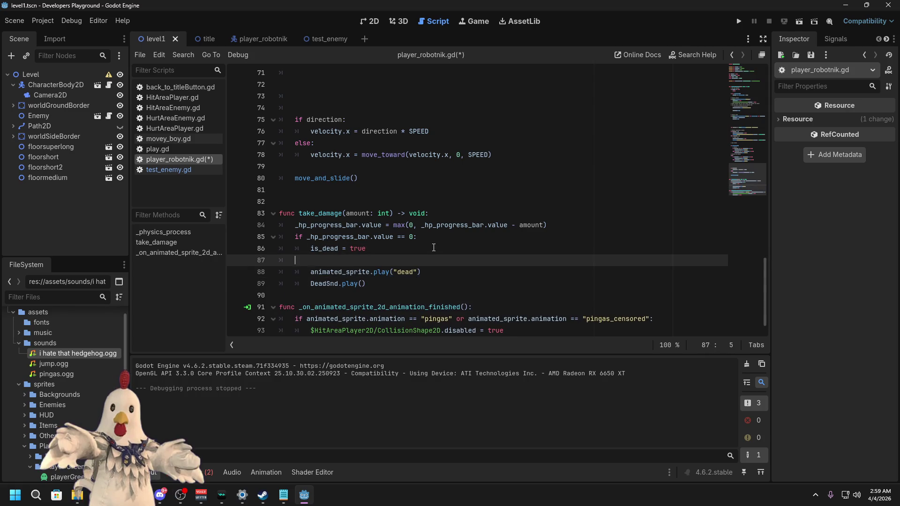
key(ctrl+z)
key(Down)
key(Down)
key(Down)
key(Up)
key(Down)
key(Left)
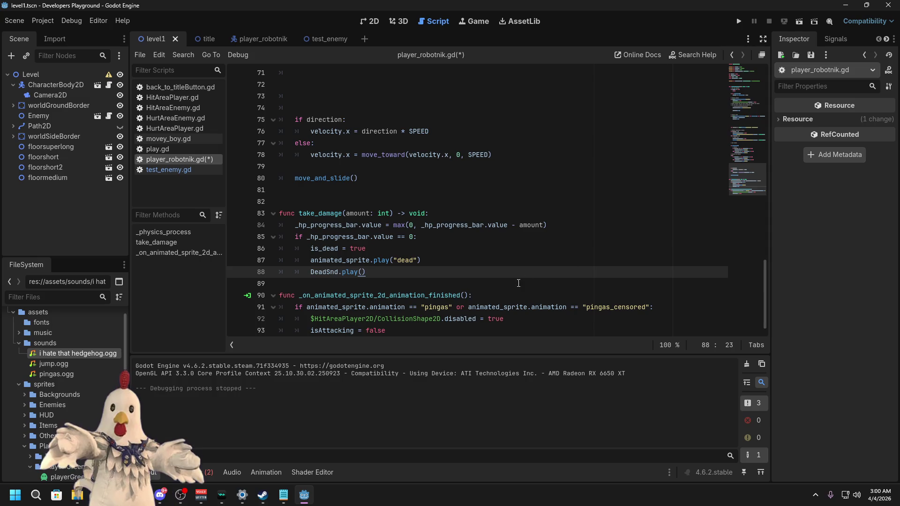
scroll(549, 294, down, 1)
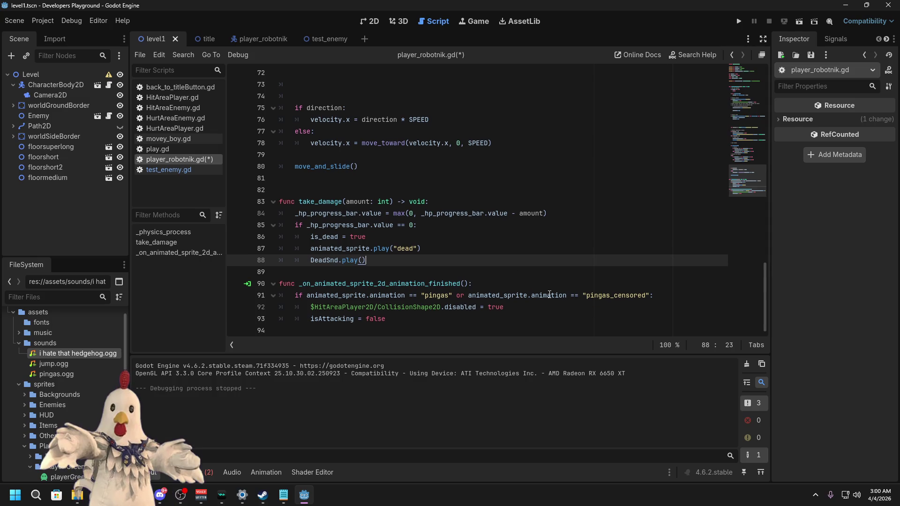
click(465, 326)
key(Return)
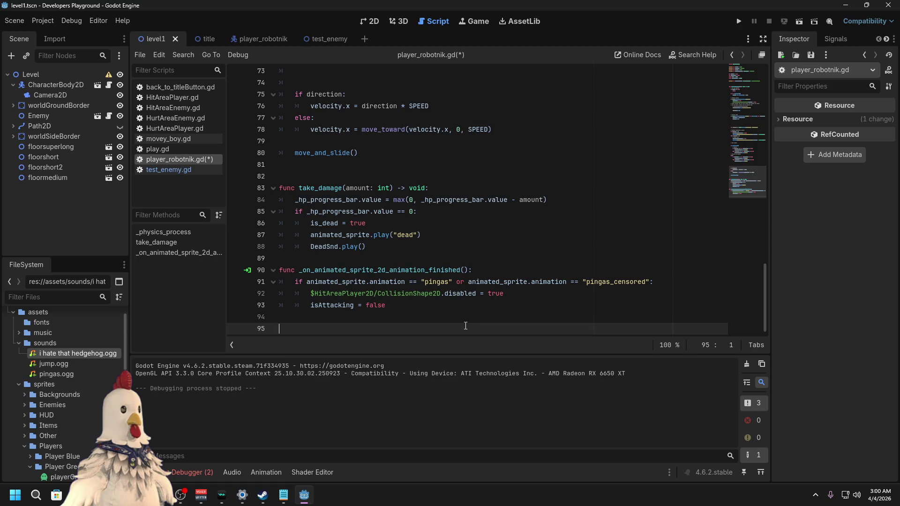
text(func )
text(_on)
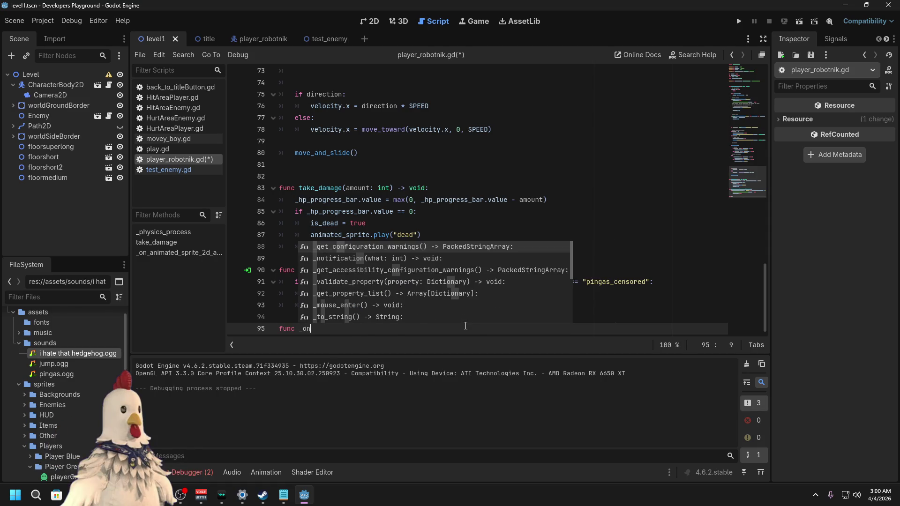
text(_s)
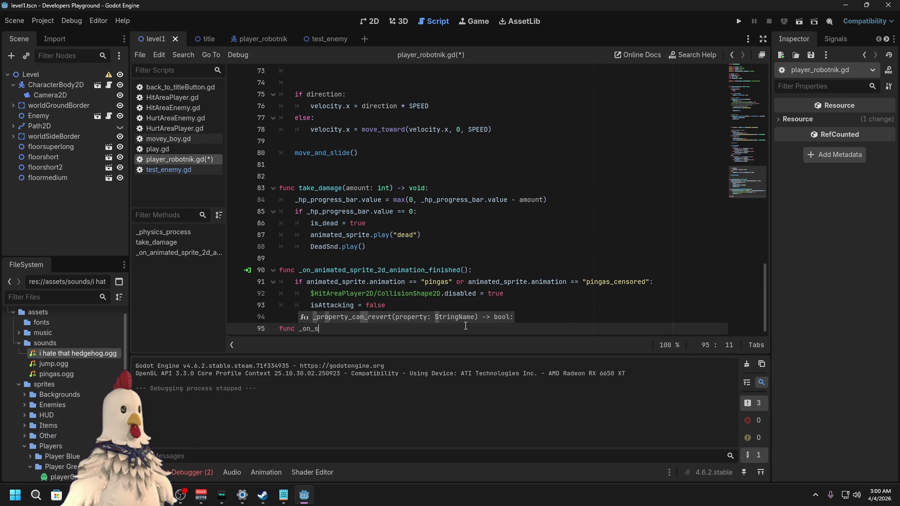
text(ound_finished():)
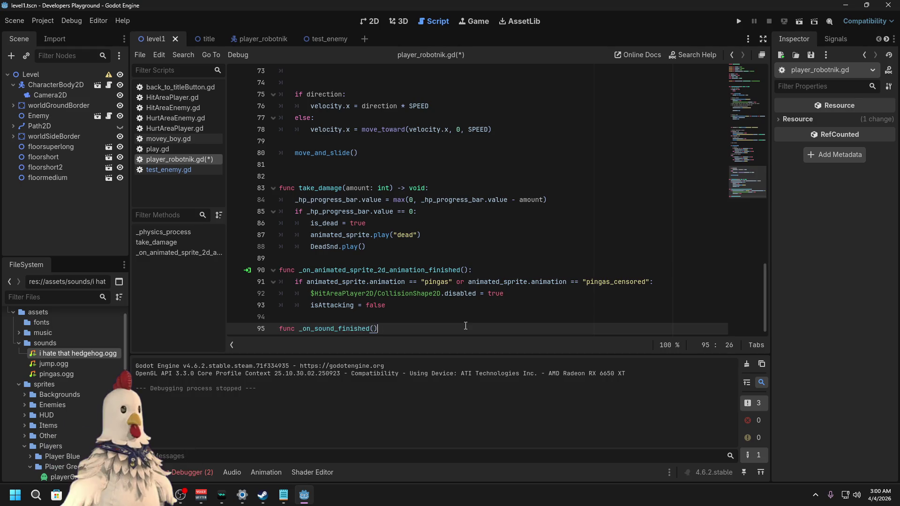
key(Return)
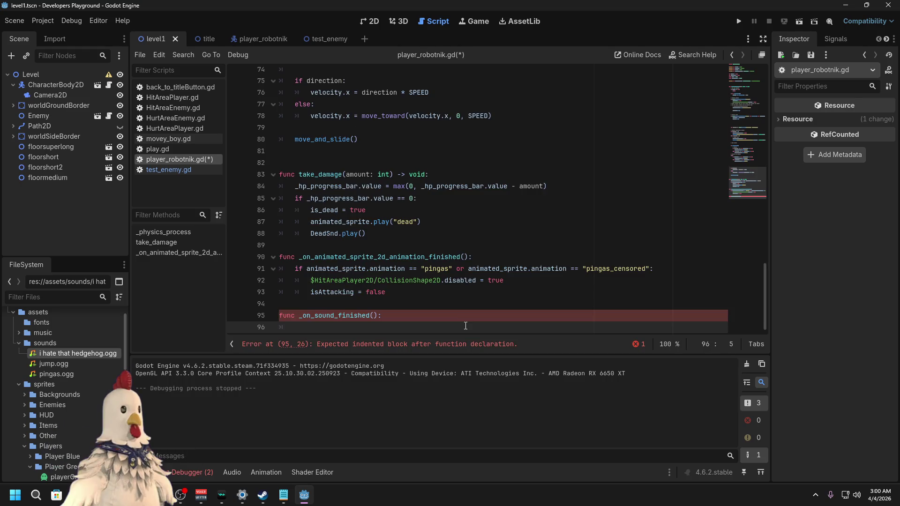
text(if )
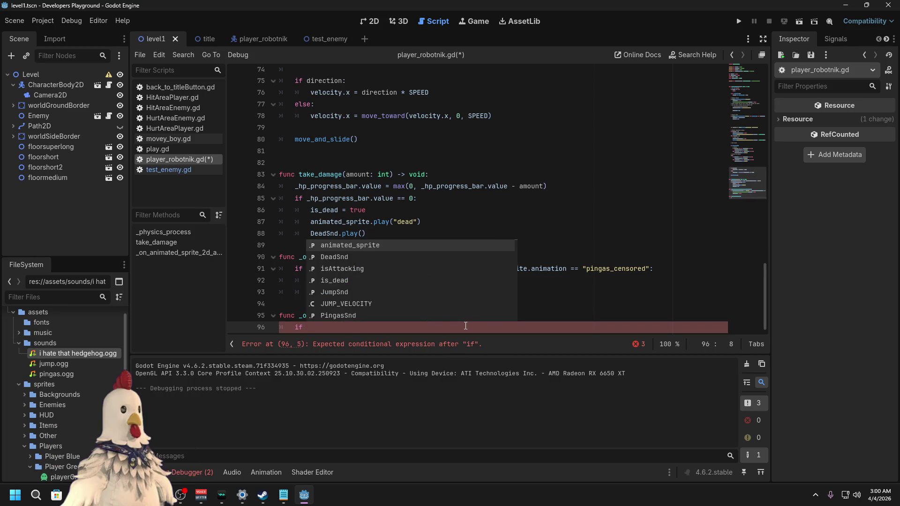
text(sound)
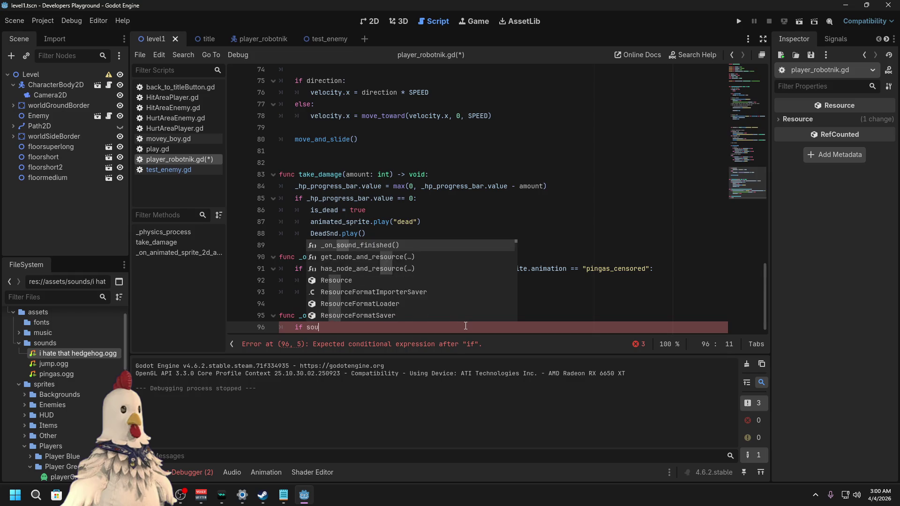
click(546, 244)
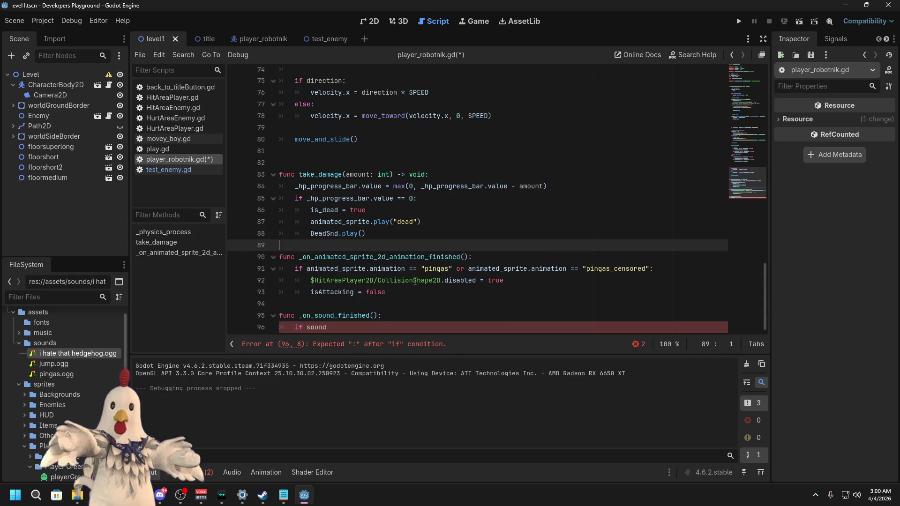
click(339, 327)
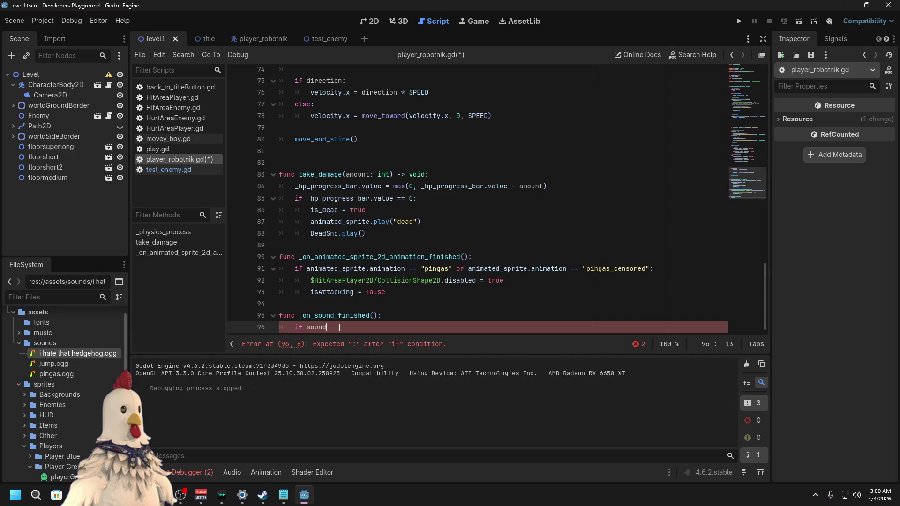
text(.)
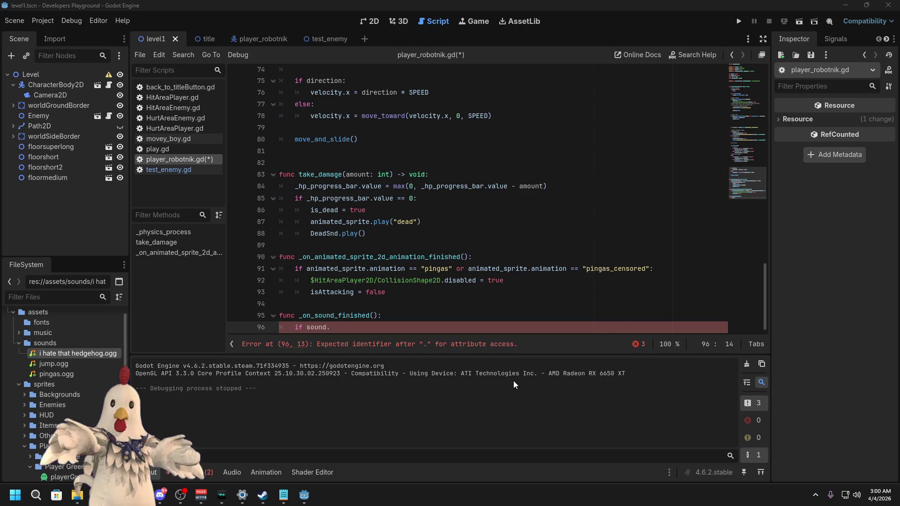
key(BackSpace)
key(BackSpace)
key(BackSpace)
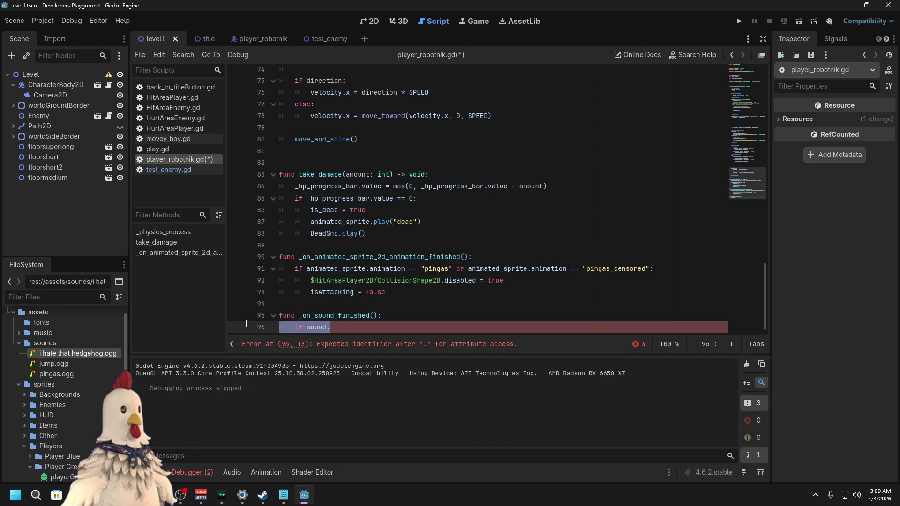
scroll(425, 244, up, 1)
Step: Add 'await DeadSnd.finished' after DeadSnd.play() and paste the deferred reload call below
click(429, 272)
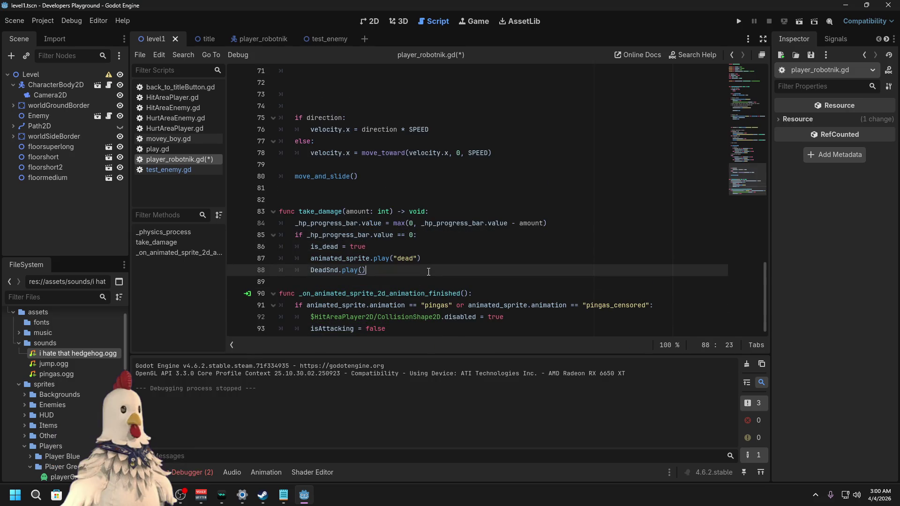
key(Return)
text(await )
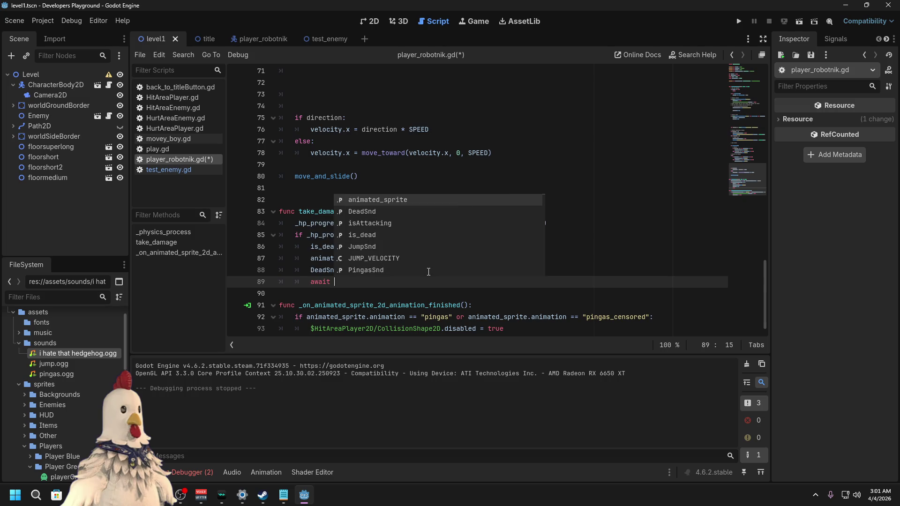
text(DeadSnd.fin)
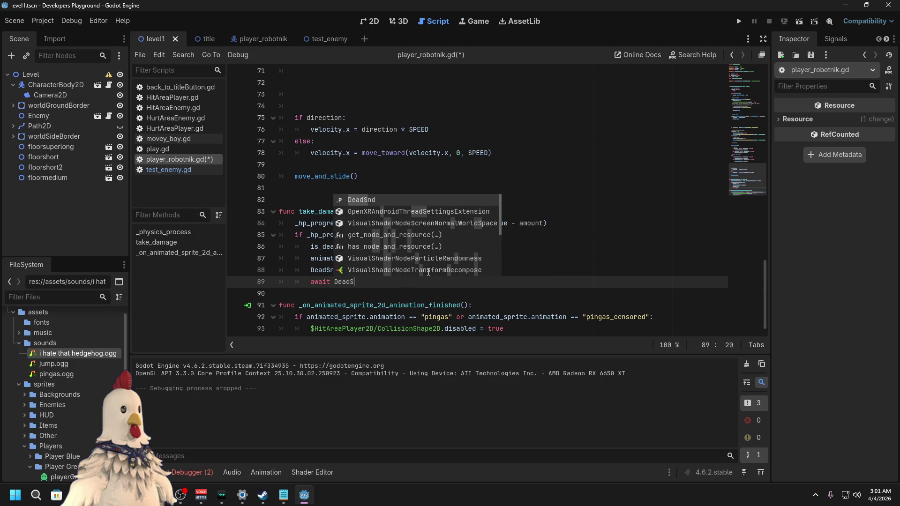
text(ished)
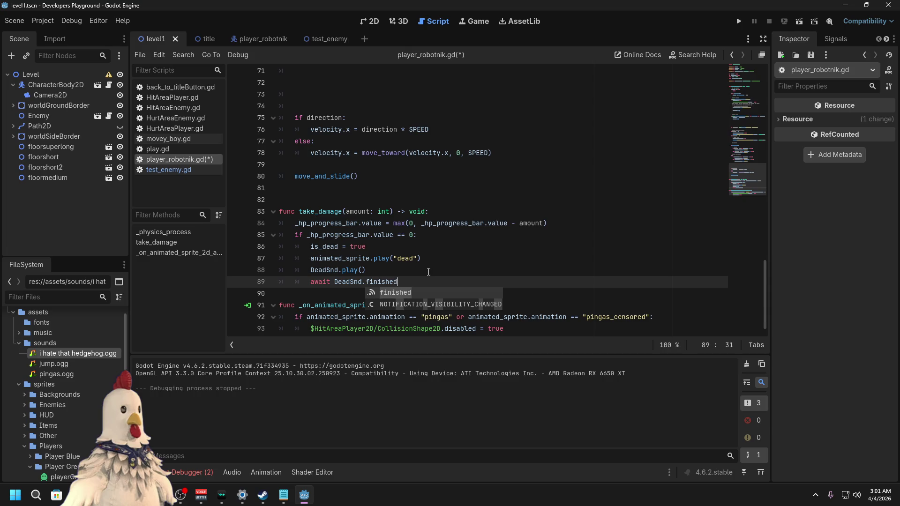
key(Escape)
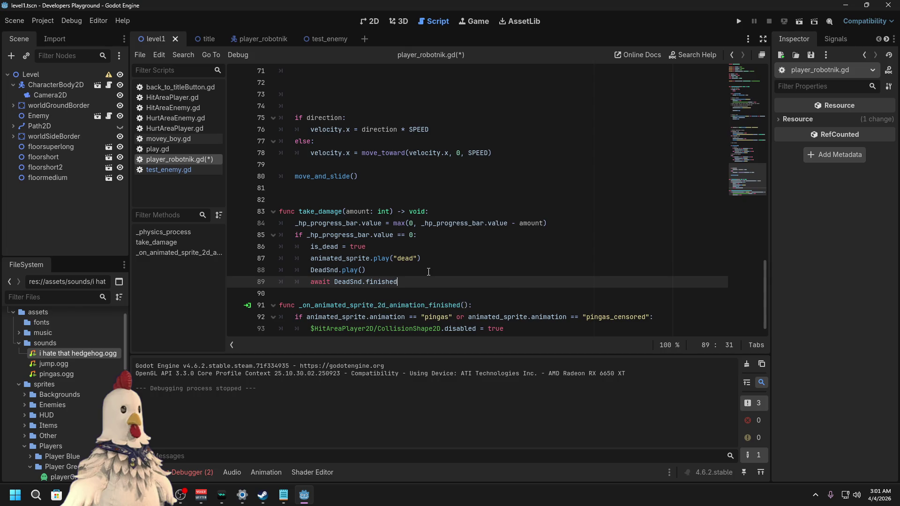
key(Return)
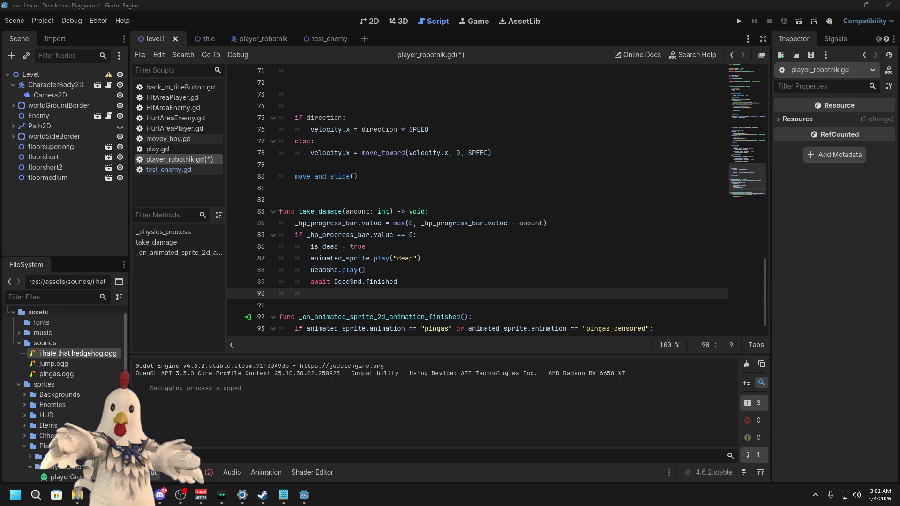
text(get_tree() .call_deferred("reload_current_scene"))
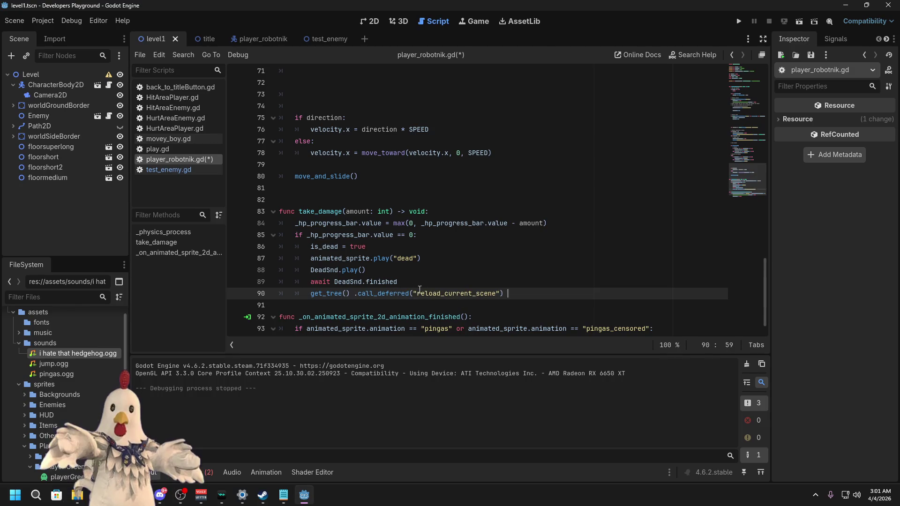
Step: Remove the stray space before .call_deferred on line 90 and save
click(356, 294)
key(BackSpace)
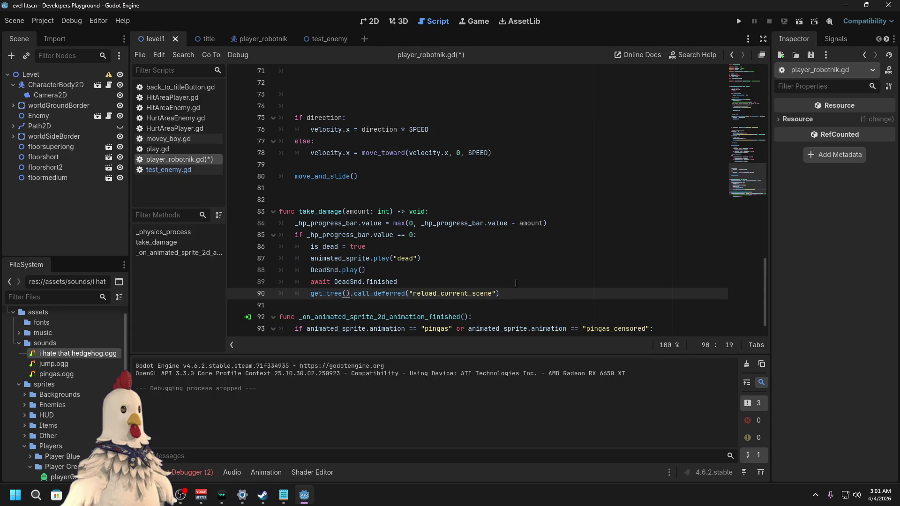
click(515, 282)
key(ctrl+s)
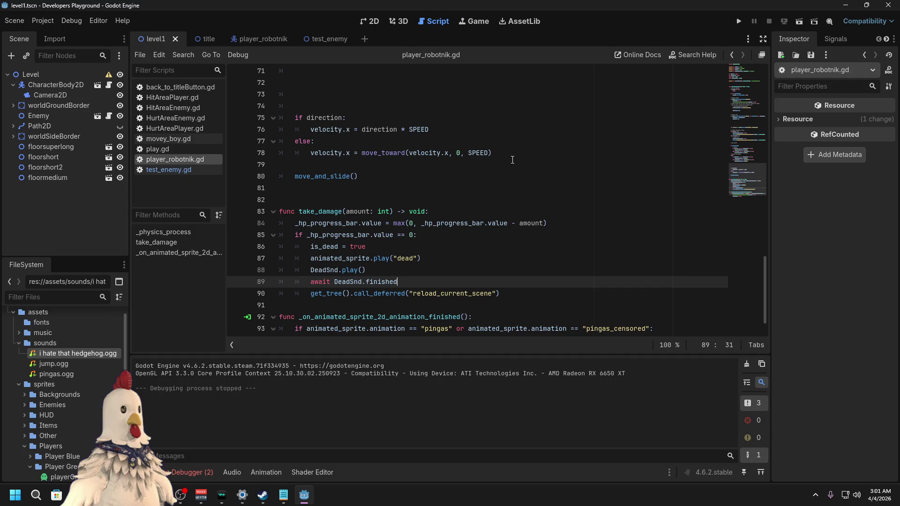
Step: Run the level to test the death behaviour, then stop the game
click(800, 23)
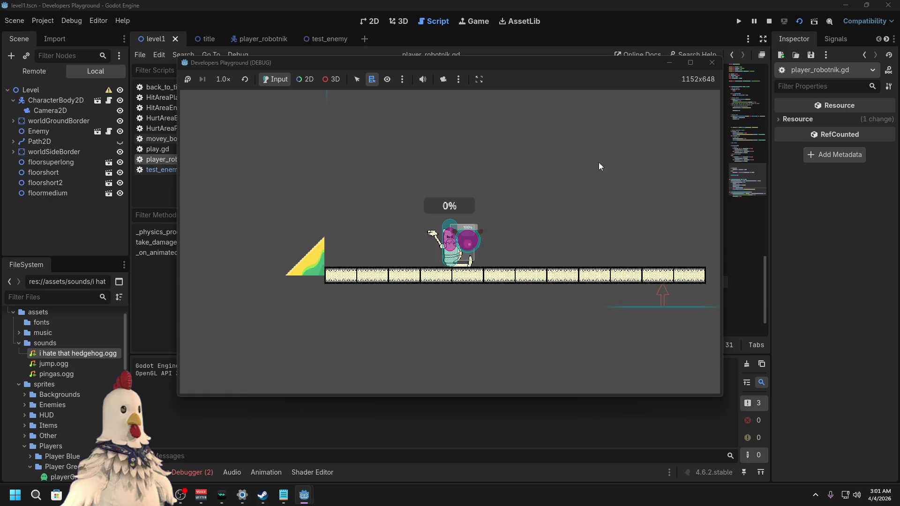
click(717, 64)
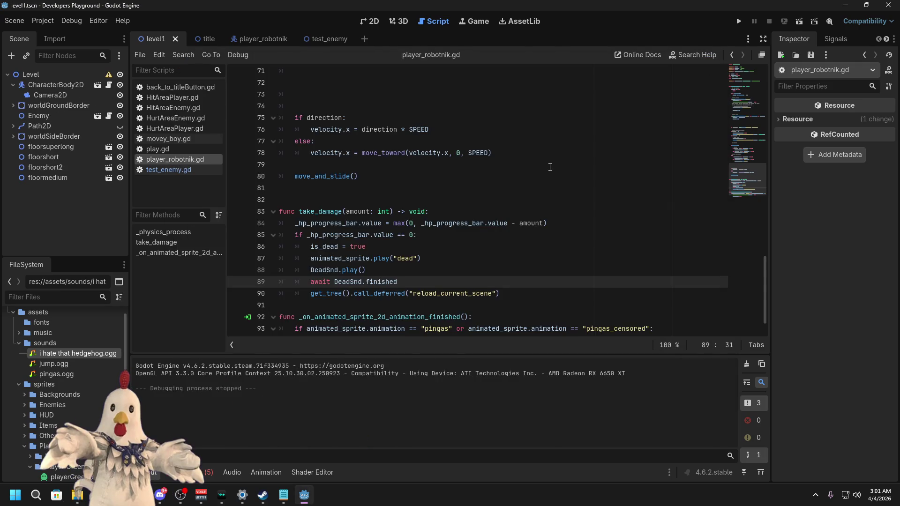
click(499, 189)
scroll(499, 189, down, 1)
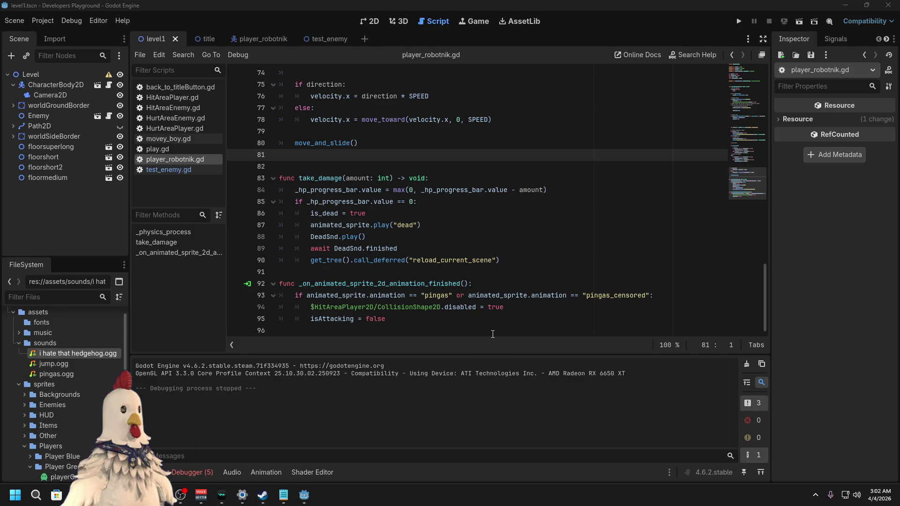
Step: Review lines 79–91 of the death code, then switch to the test_enemy scene
click(474, 275)
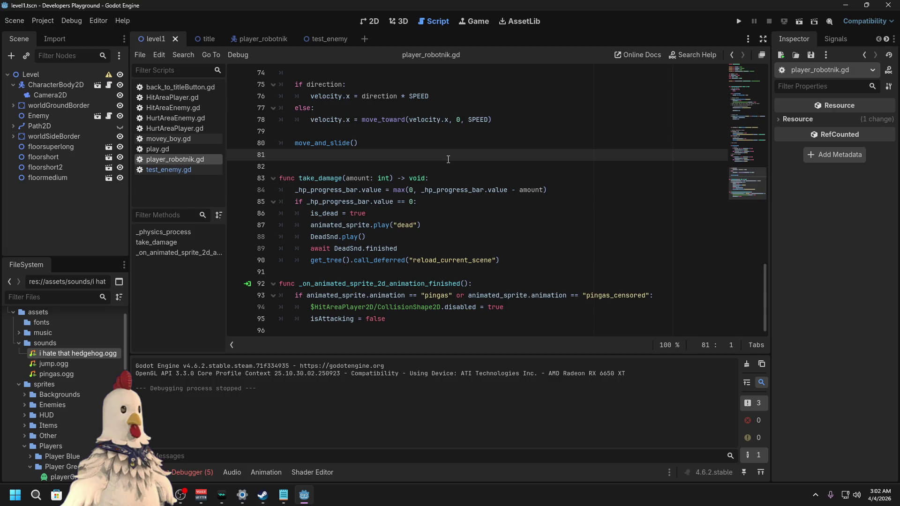
click(443, 131)
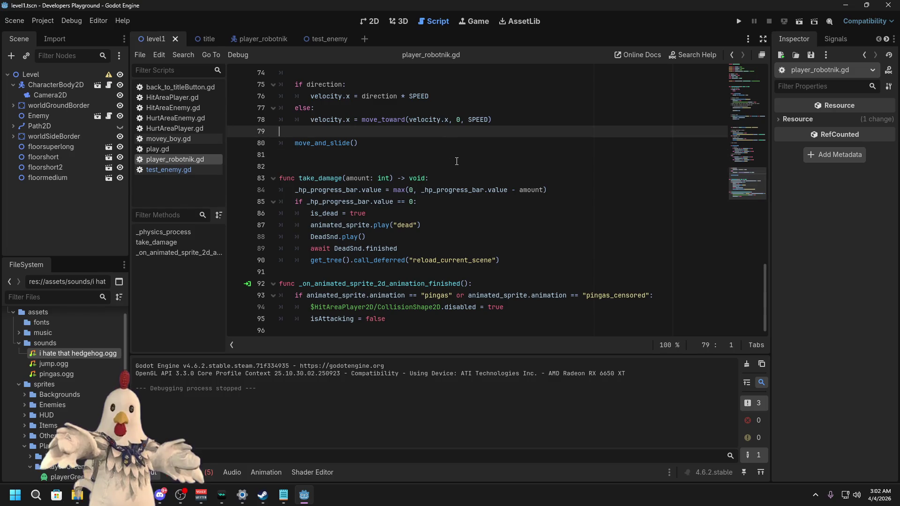
click(262, 39)
click(328, 40)
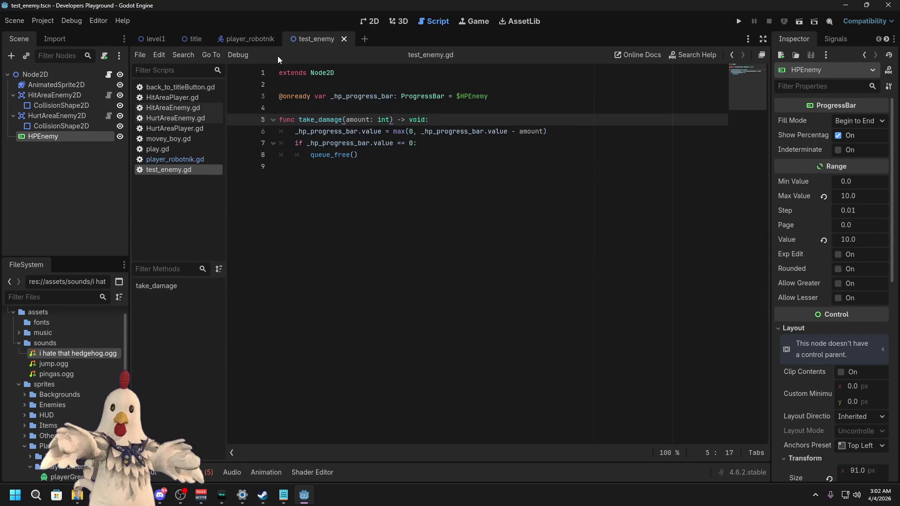
Step: Run level1, defeat the enemy, move and jump around with arrows and Space, then stop
click(143, 40)
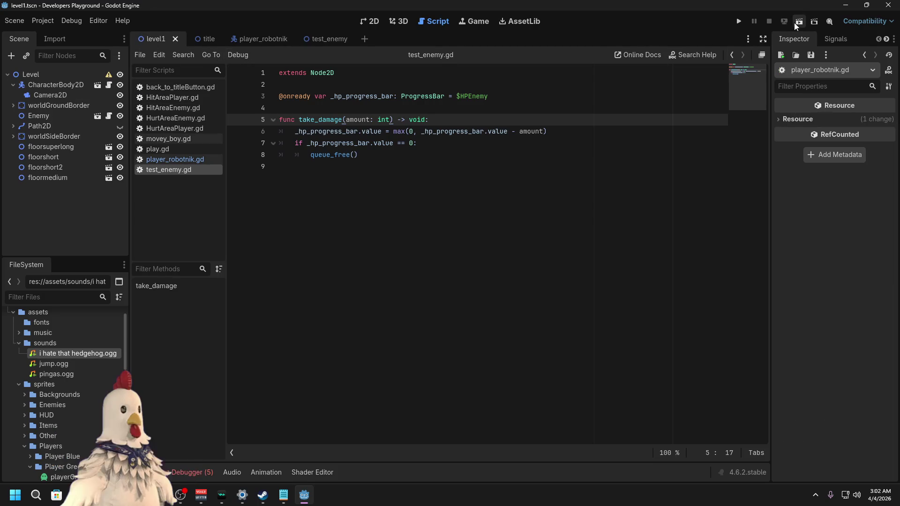
click(796, 22)
key(Right)
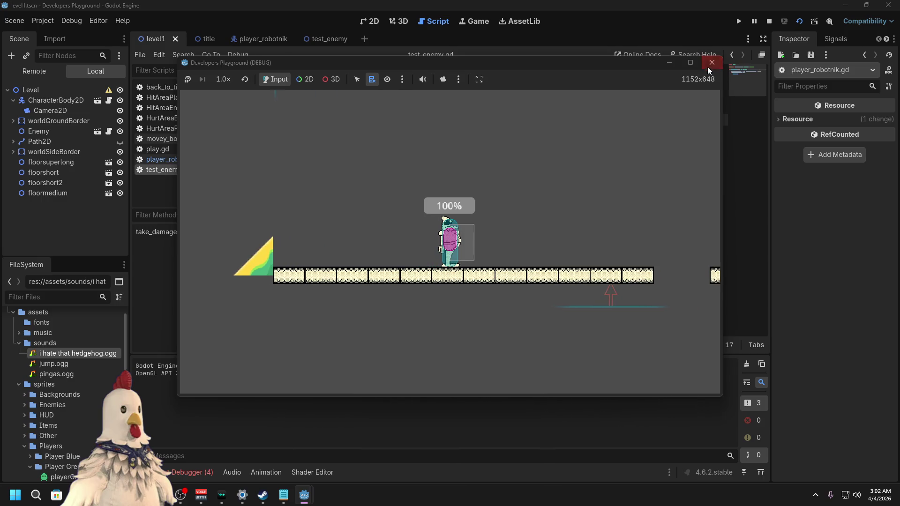
key(Left)
key(space)
key(Right)
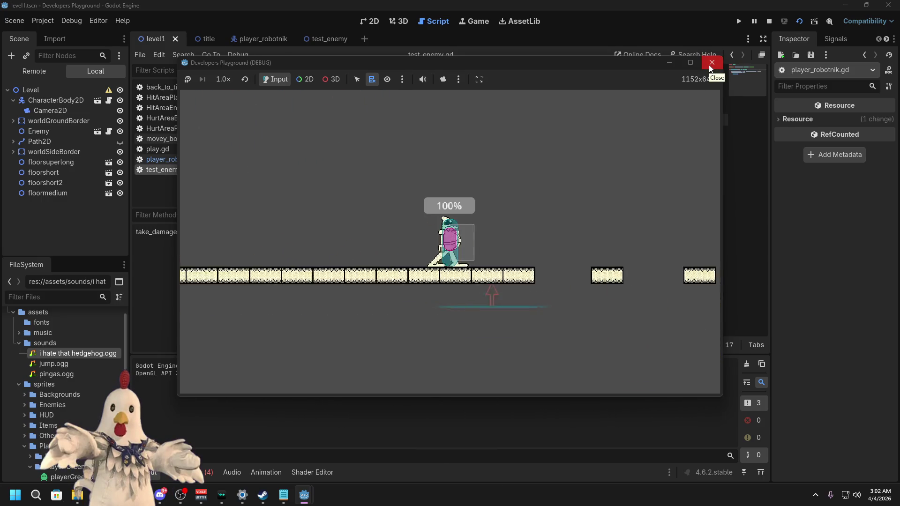
key(Right)
key(space)
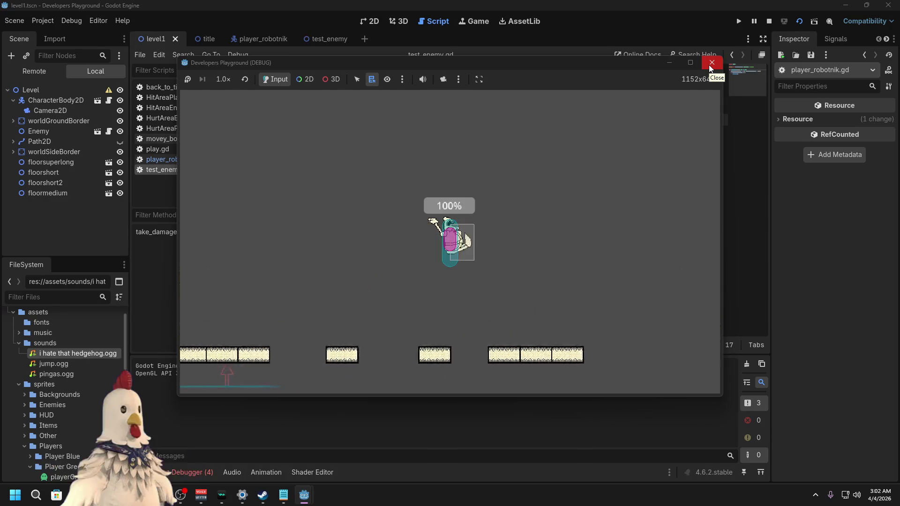
key(Left)
key(space)
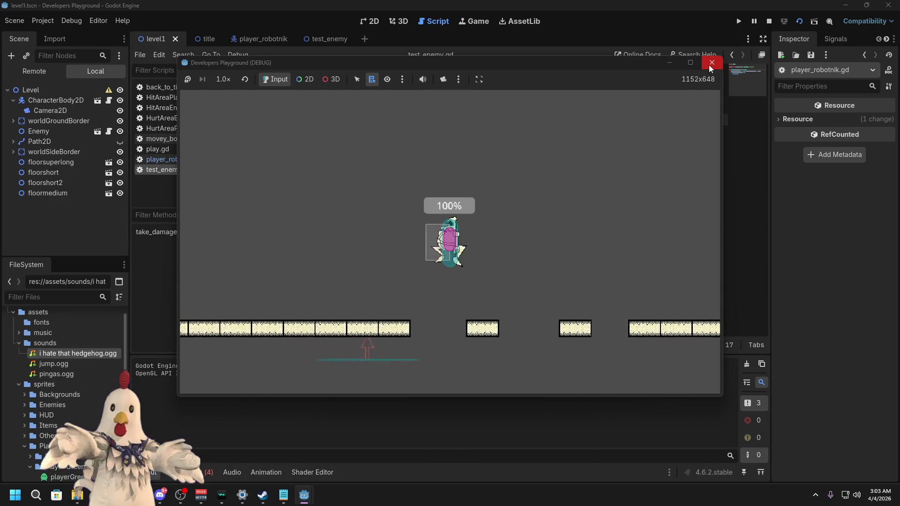
click(710, 64)
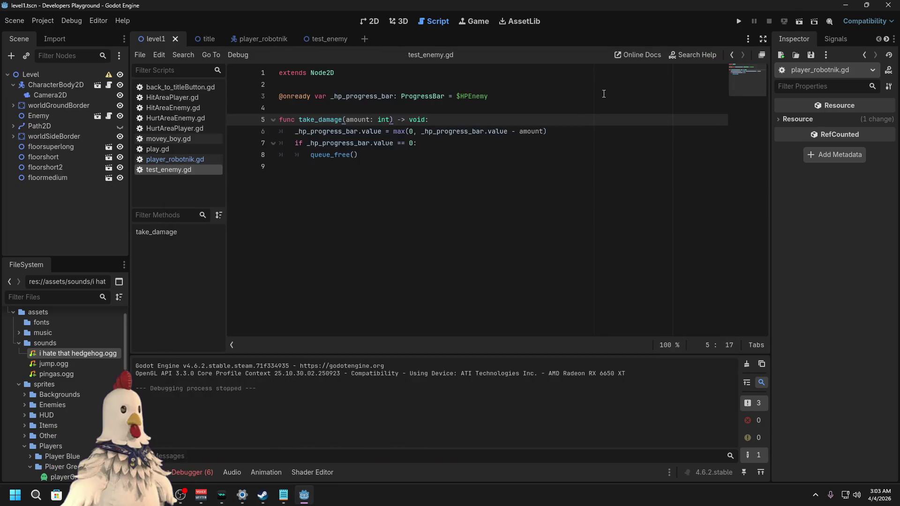
Step: Cycle the scene tabs, pan level1 in the 2D view, then open player_robotnik
click(249, 38)
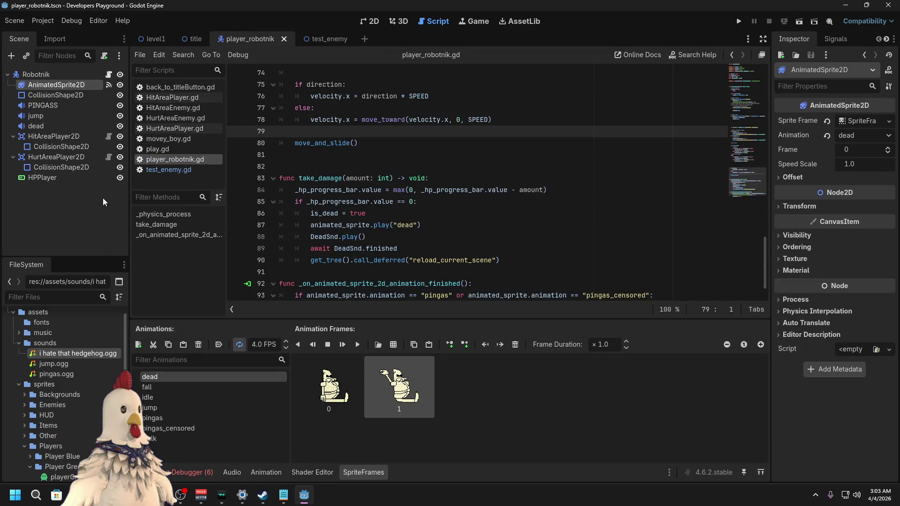
click(322, 40)
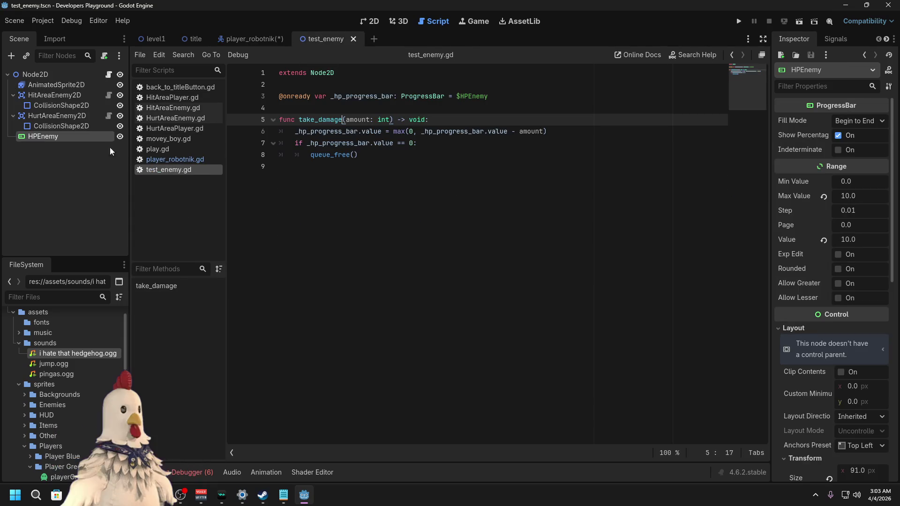
click(229, 45)
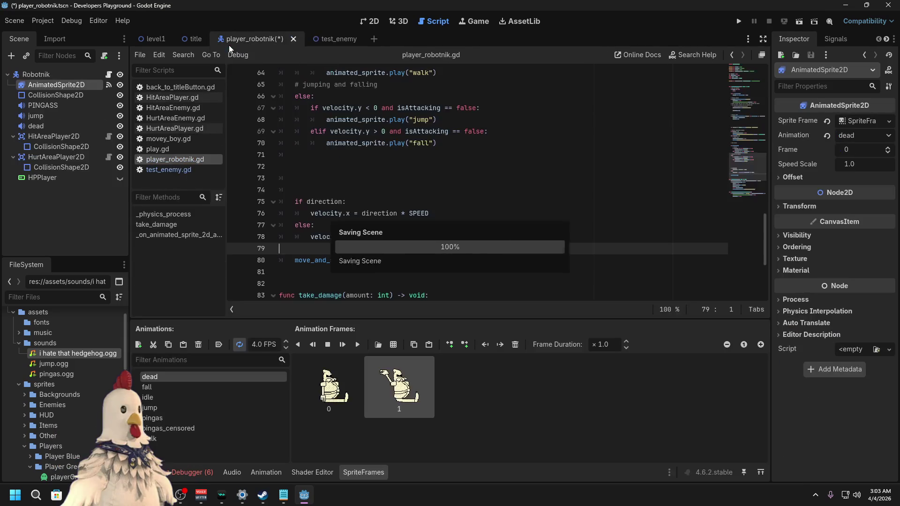
click(142, 40)
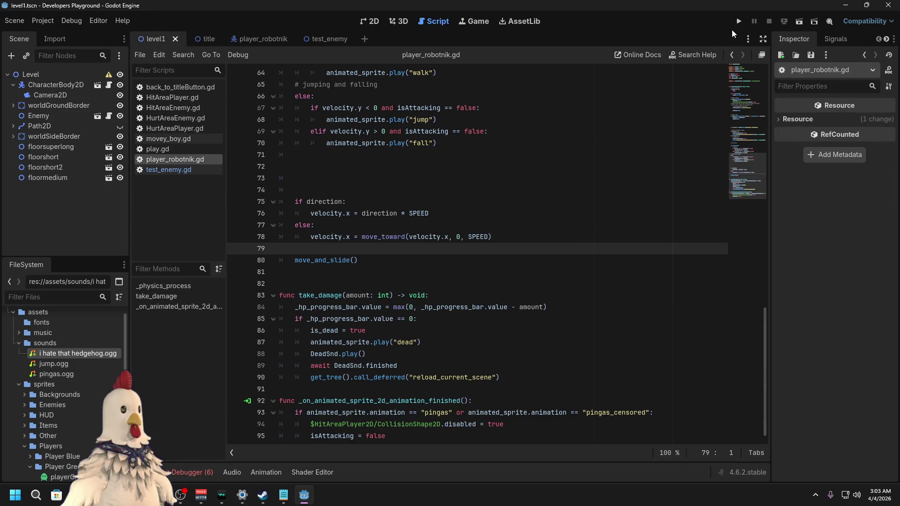
click(363, 22)
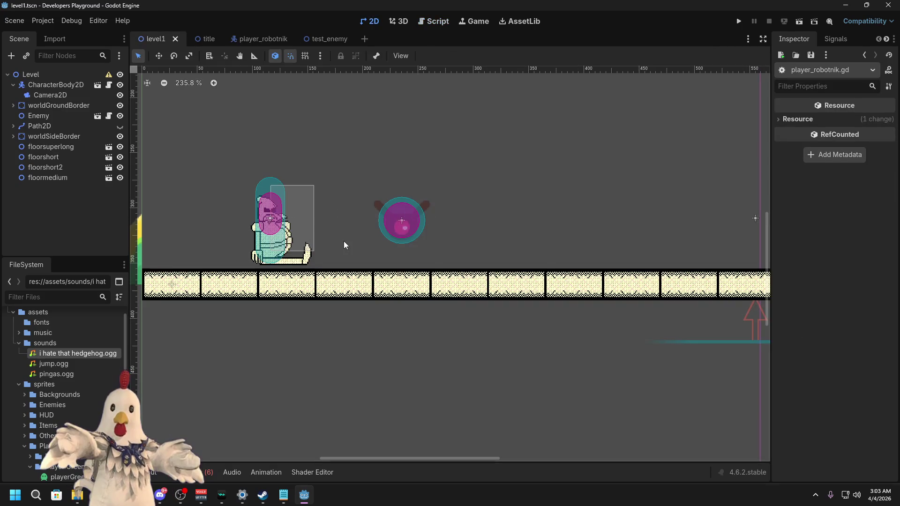
drag(344, 241, 508, 282)
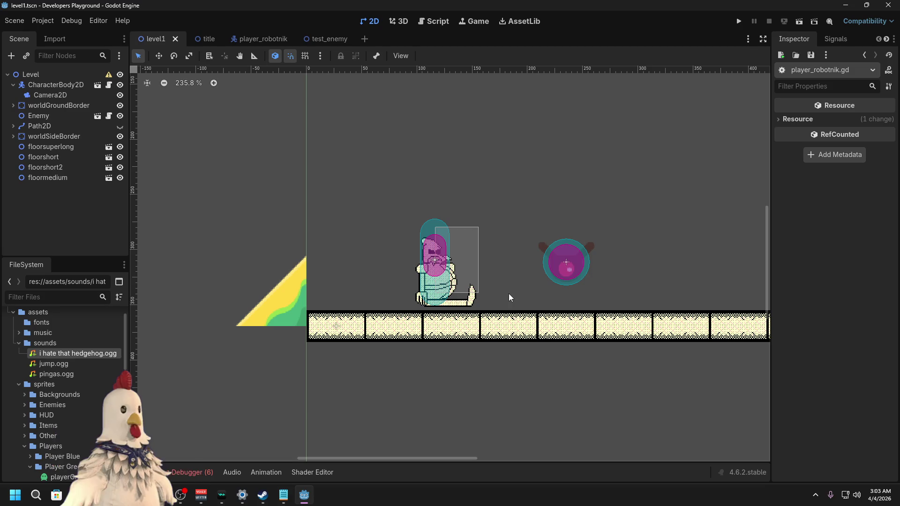
click(266, 39)
scroll(277, 277, down, 4)
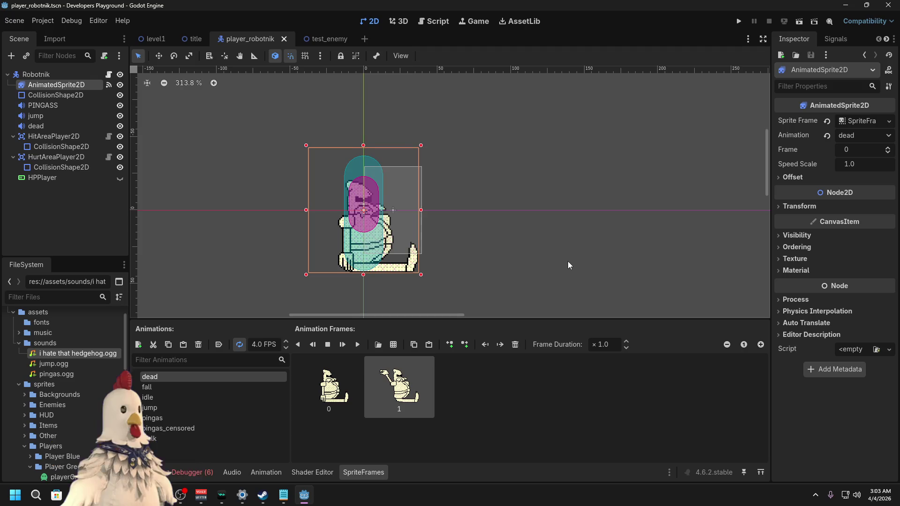
Step: Pan the canvas to centre the player sprite
drag(567, 260, 577, 267)
drag(543, 191, 570, 216)
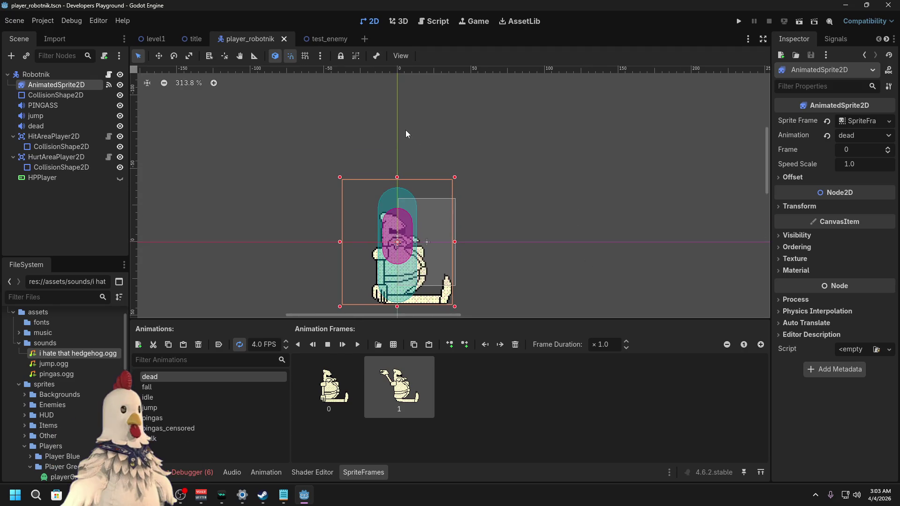
drag(406, 134, 460, 144)
scroll(318, 199, down, 3)
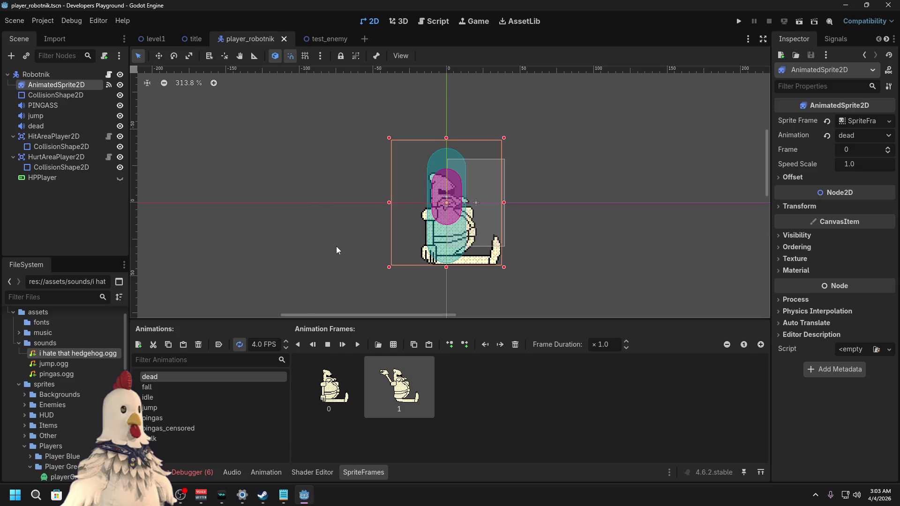
drag(336, 247, 298, 236)
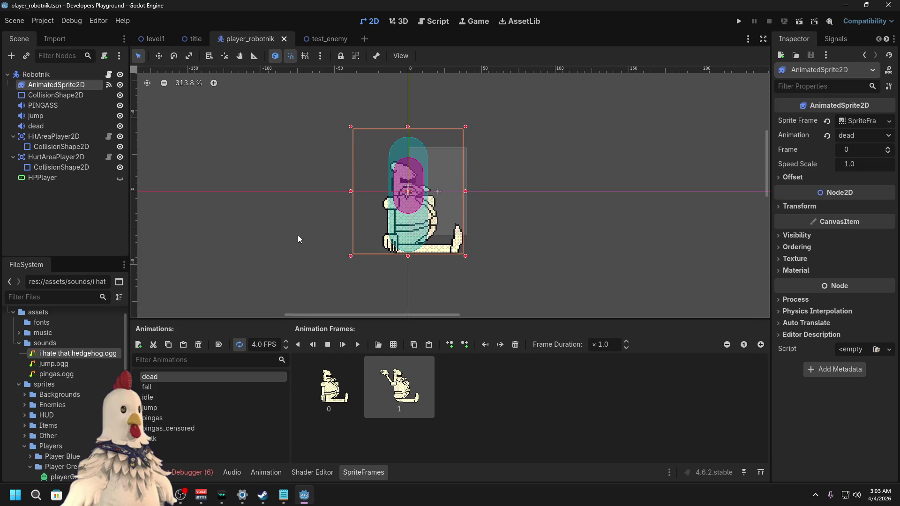
Step: Preview the pingas_censored, walk, jump, fall and dead animations
click(190, 429)
click(186, 438)
click(190, 429)
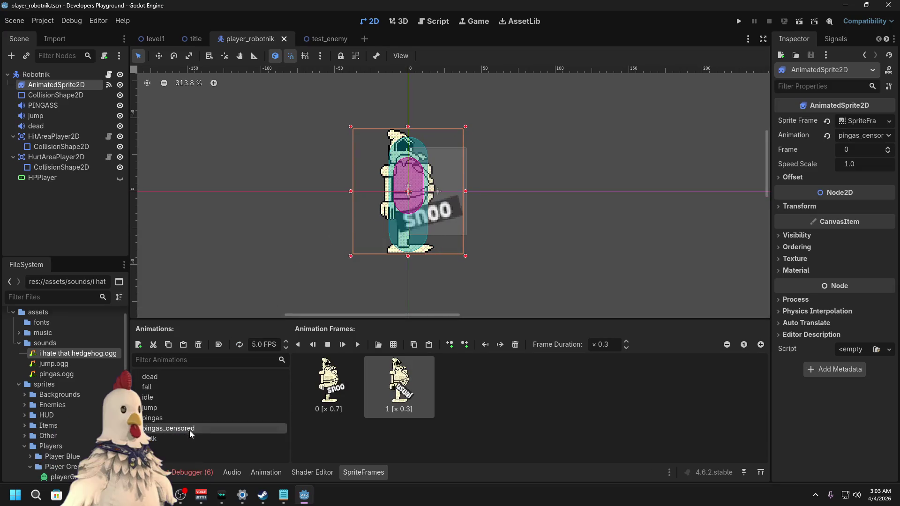
click(173, 406)
click(170, 389)
click(175, 378)
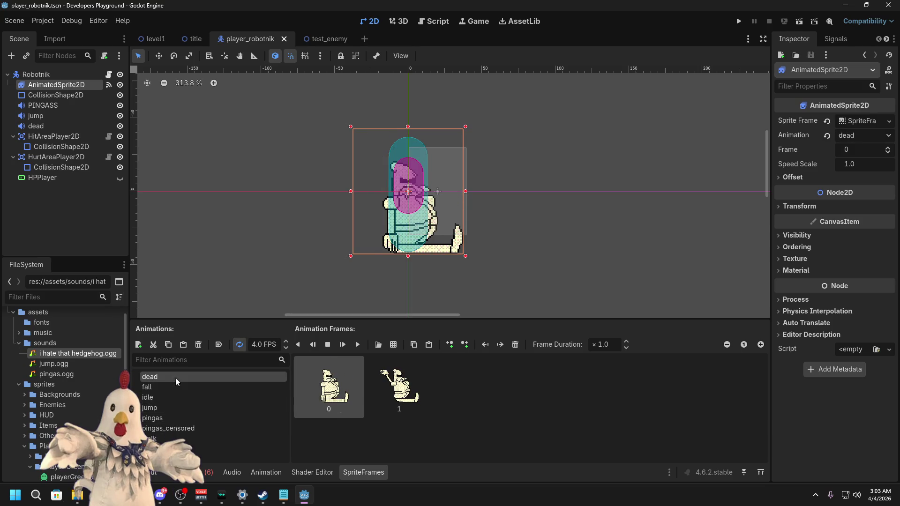
click(175, 405)
click(173, 388)
click(173, 378)
click(177, 429)
scroll(287, 234, up, 2)
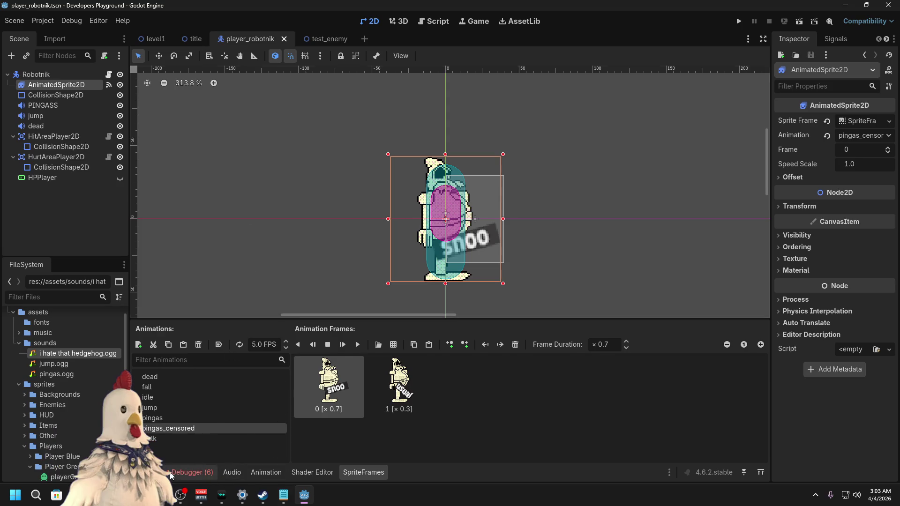
Step: Check the debugger errors and output log, then return to level1
click(178, 473)
click(149, 473)
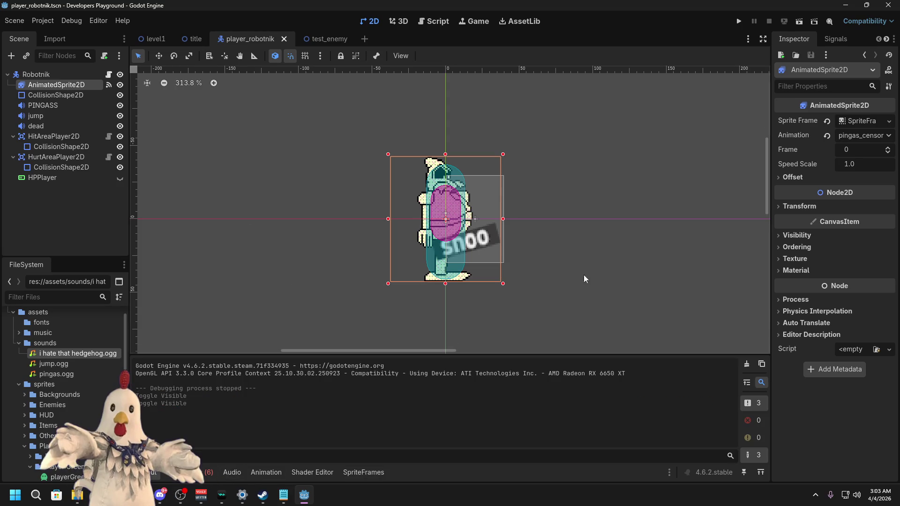
scroll(583, 275, up, 3)
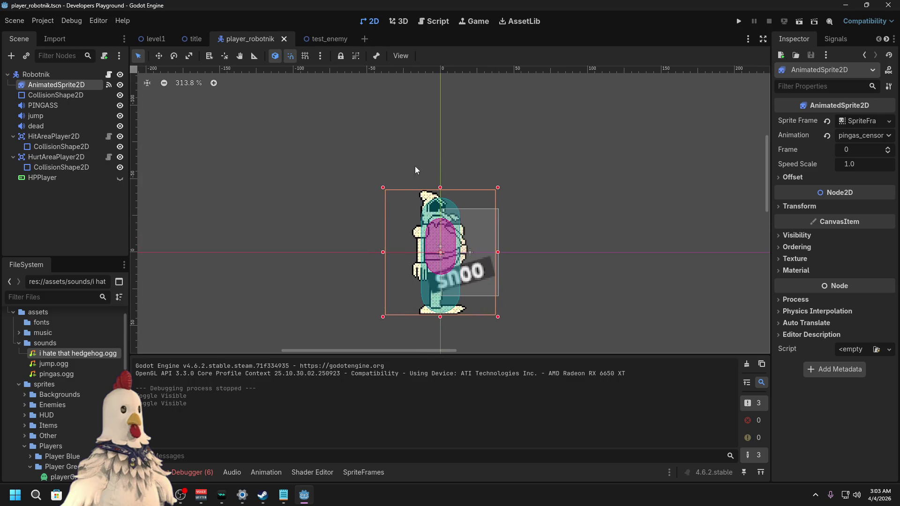
click(154, 38)
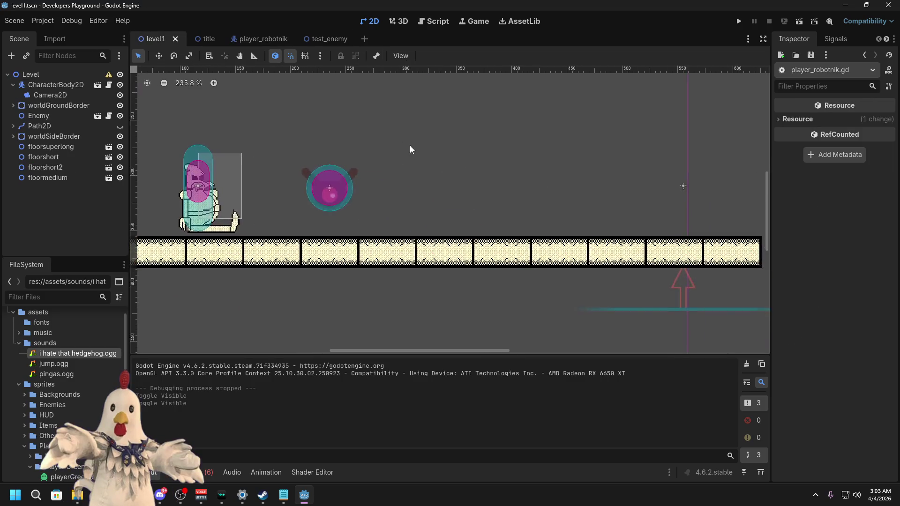
Step: Look through the test_enemy and player_robotnik scenes, then return to level1
scroll(499, 176, down, 6)
scroll(443, 224, up, 3)
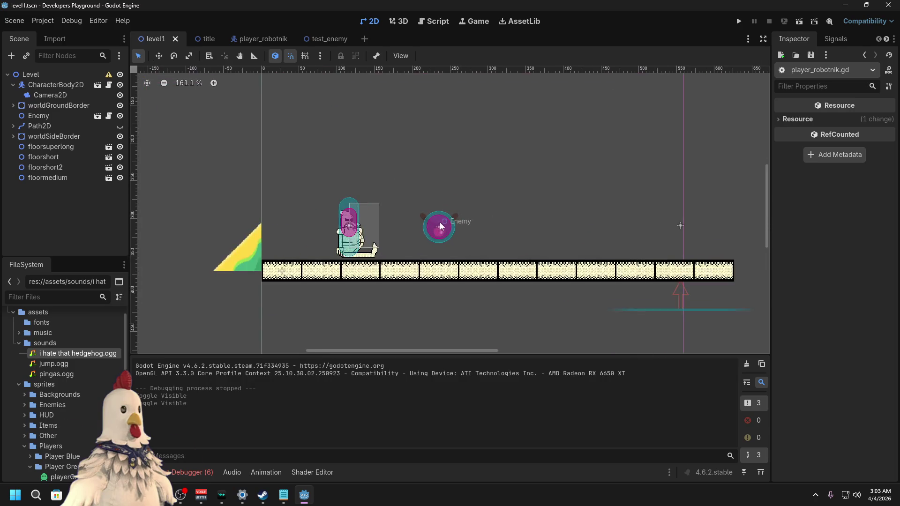
scroll(442, 223, up, 3)
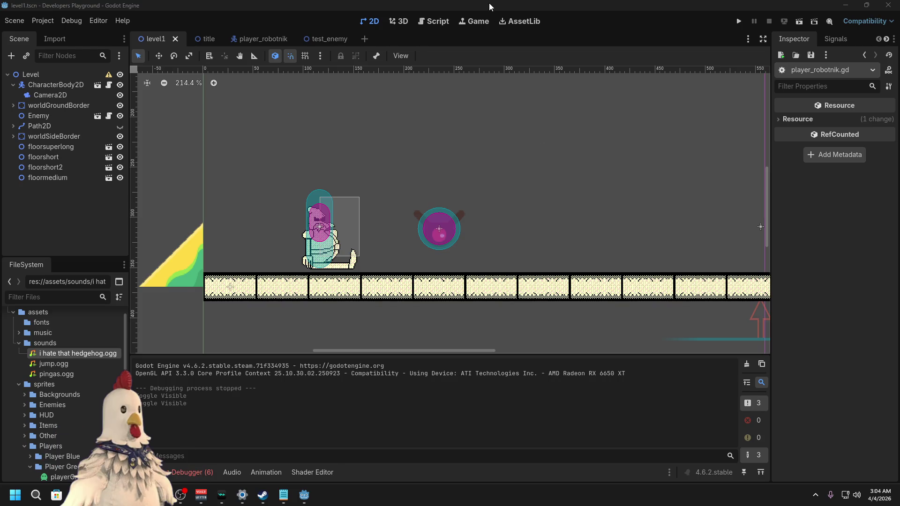
click(330, 38)
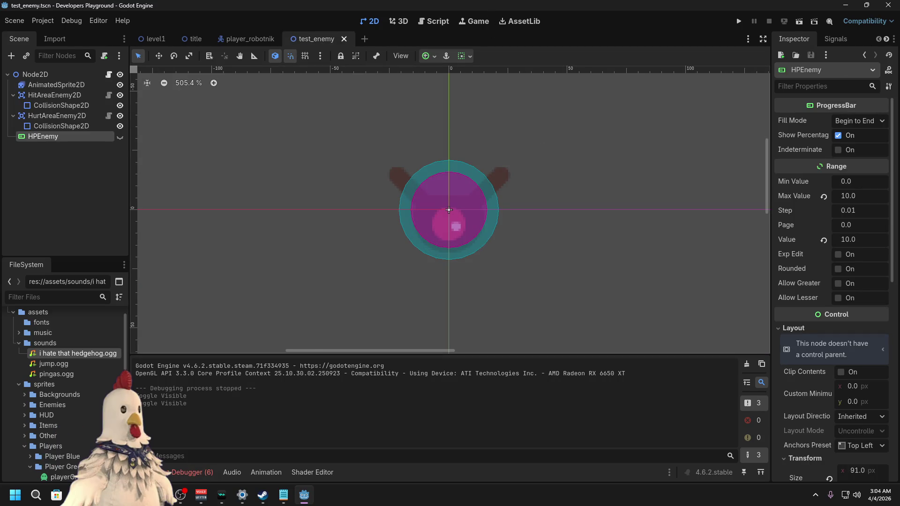
click(251, 35)
click(141, 41)
click(7, 23)
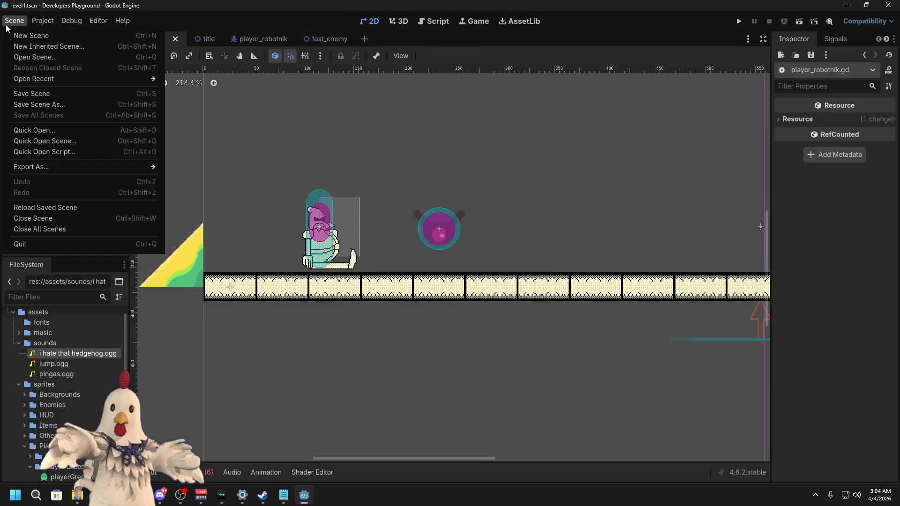
click(325, 4)
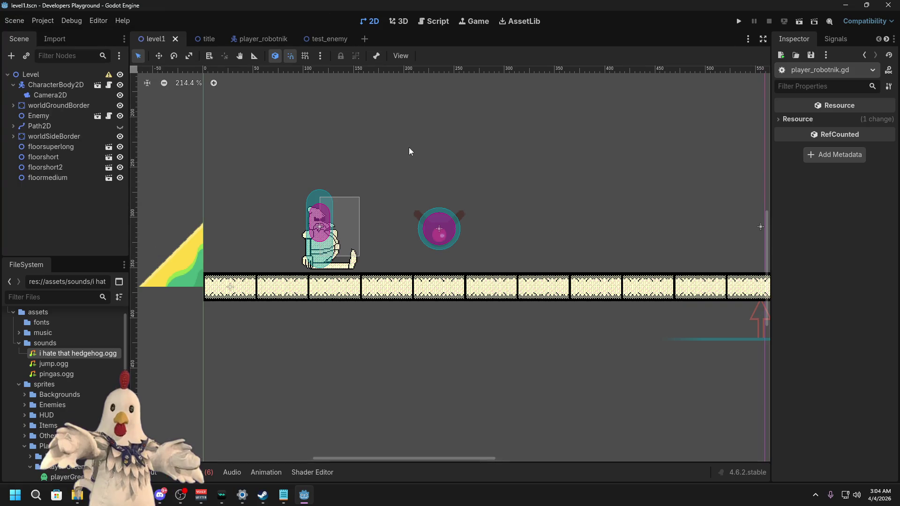
Step: Frame the player and slope in level1, then show the debugger's six errors
drag(409, 147, 261, 170)
scroll(425, 204, down, 9)
mouse_move(518, 192)
mouse_down()
mouse_move(501, 234)
mouse_move(512, 225)
mouse_up()
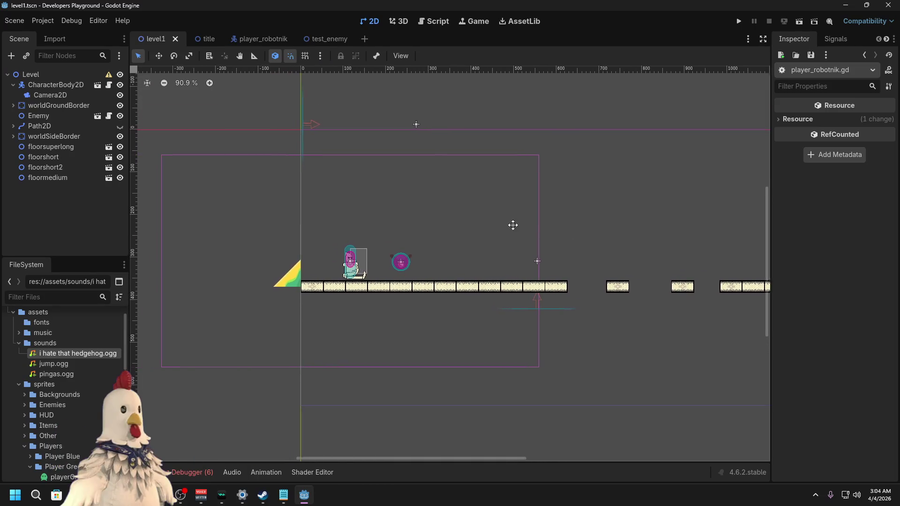
scroll(420, 266, up, 7)
scroll(420, 265, up, 9)
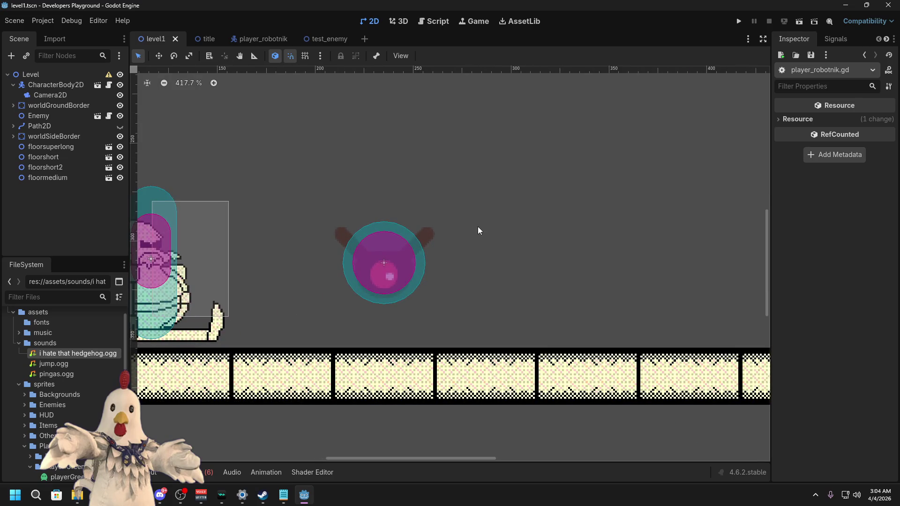
scroll(479, 226, down, 2)
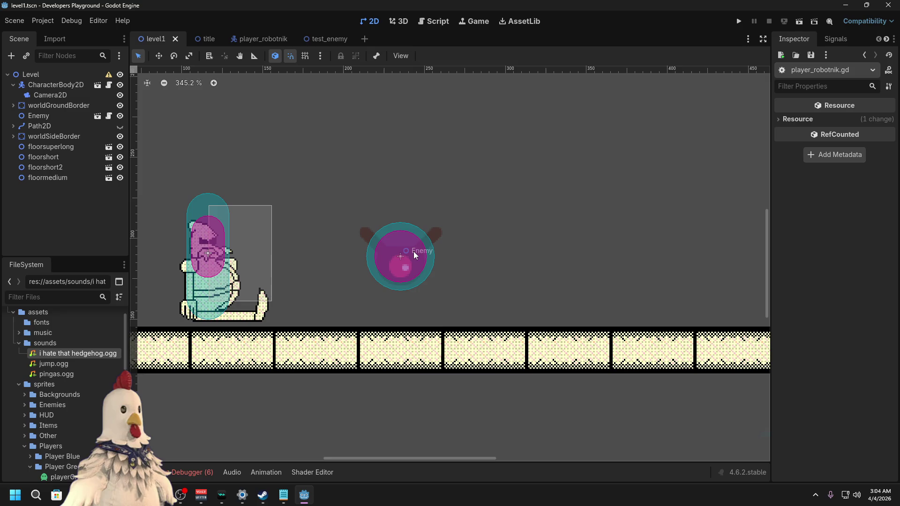
mouse_move(517, 219)
mouse_down()
mouse_move(438, 246)
mouse_move(514, 257)
mouse_up()
mouse_move(382, 217)
mouse_down()
mouse_move(469, 231)
mouse_move(520, 255)
mouse_up()
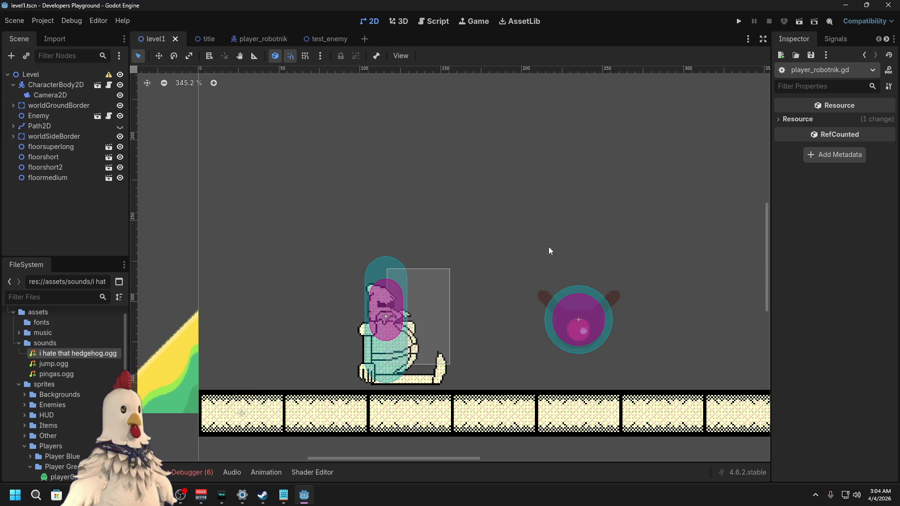
scroll(547, 251, down, 5)
drag(596, 228, 550, 245)
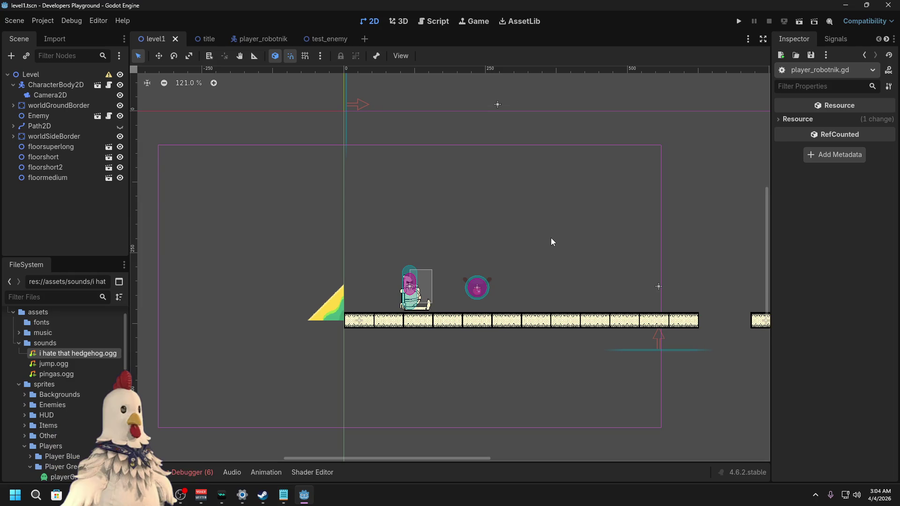
click(201, 472)
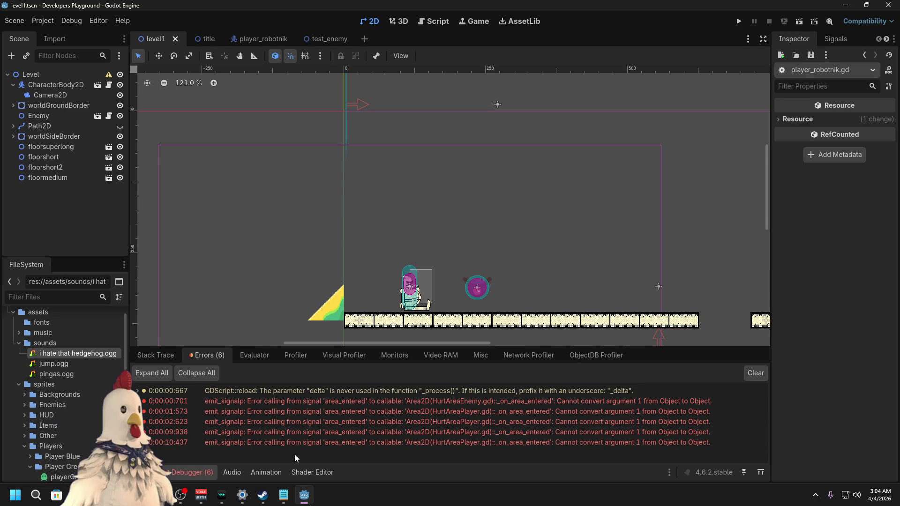
click(166, 500)
scroll(591, 221, right, 3)
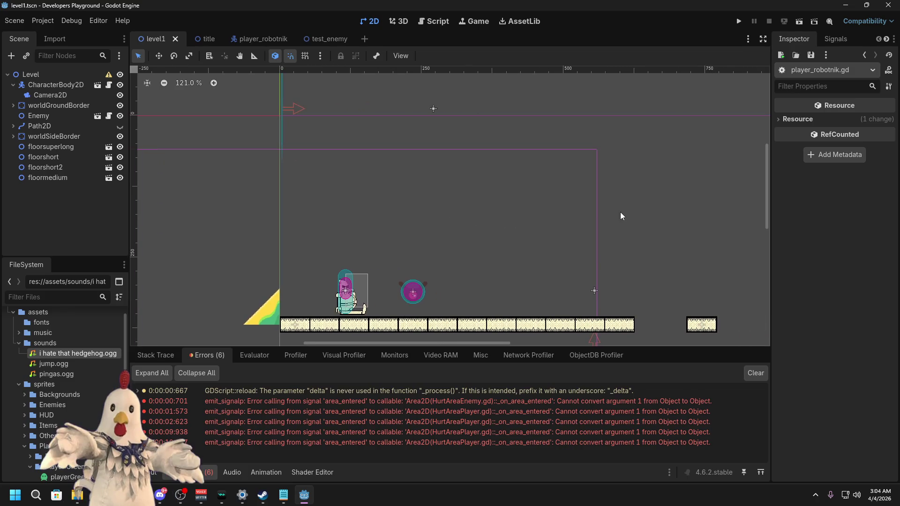
scroll(390, 205, left, 5)
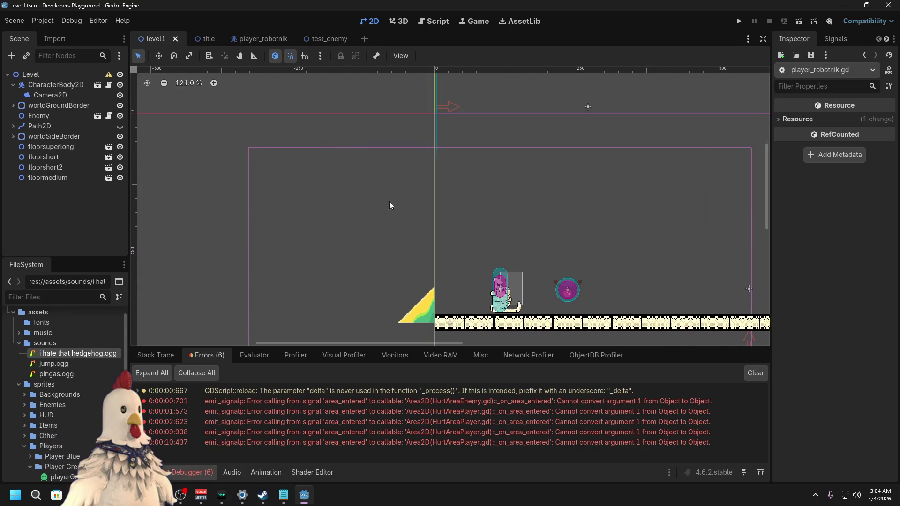
scroll(600, 211, right, 8)
scroll(523, 227, down, 3)
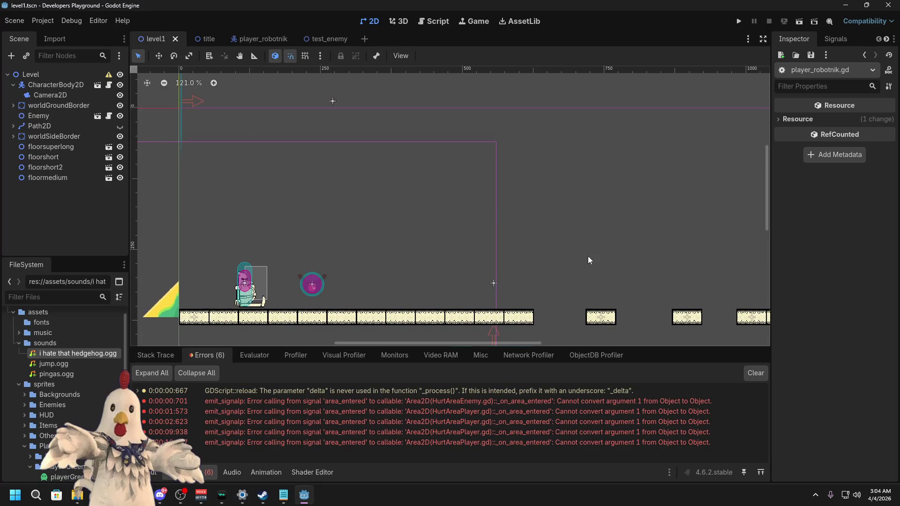
scroll(565, 216, left, 6)
scroll(529, 233, up, 5)
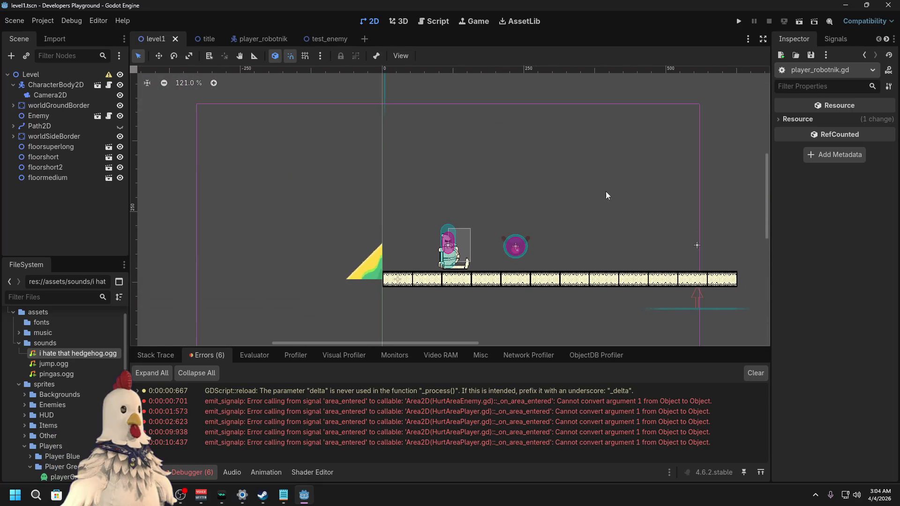
mouse_move(568, 235)
mouse_down()
mouse_move(561, 240)
mouse_move(608, 230)
mouse_up()
scroll(607, 226, down, 3)
ctrl+scroll(564, 175, down, 1)
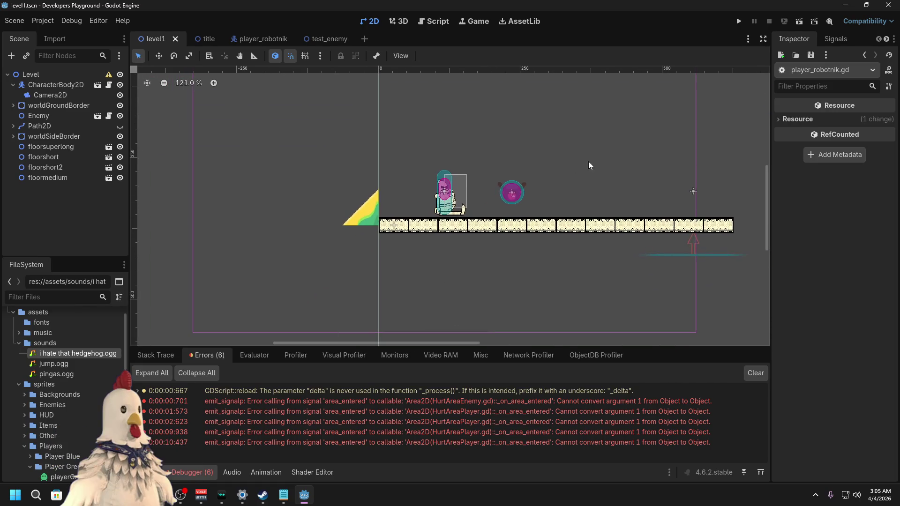
mouse_move(590, 160)
mouse_down()
mouse_move(573, 209)
mouse_move(579, 189)
mouse_move(567, 177)
mouse_move(501, 184)
mouse_up()
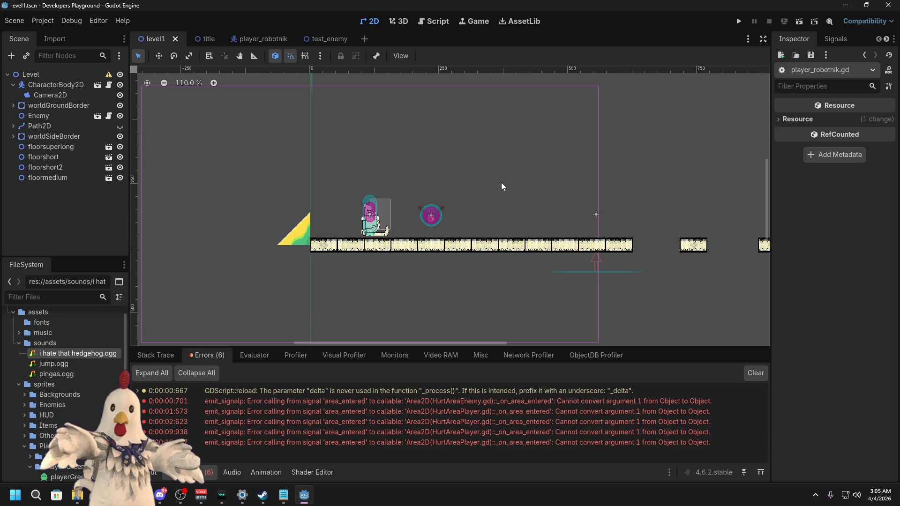
drag(519, 183, 621, 180)
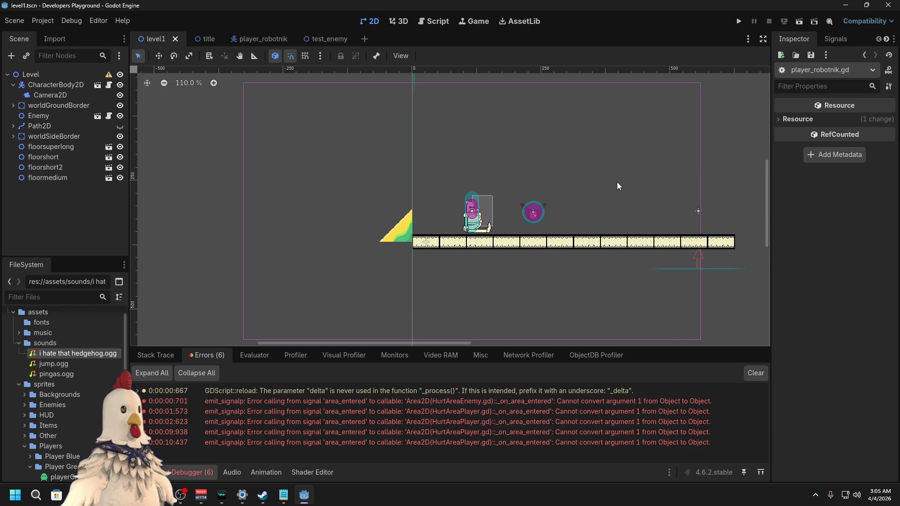
drag(618, 182, 606, 181)
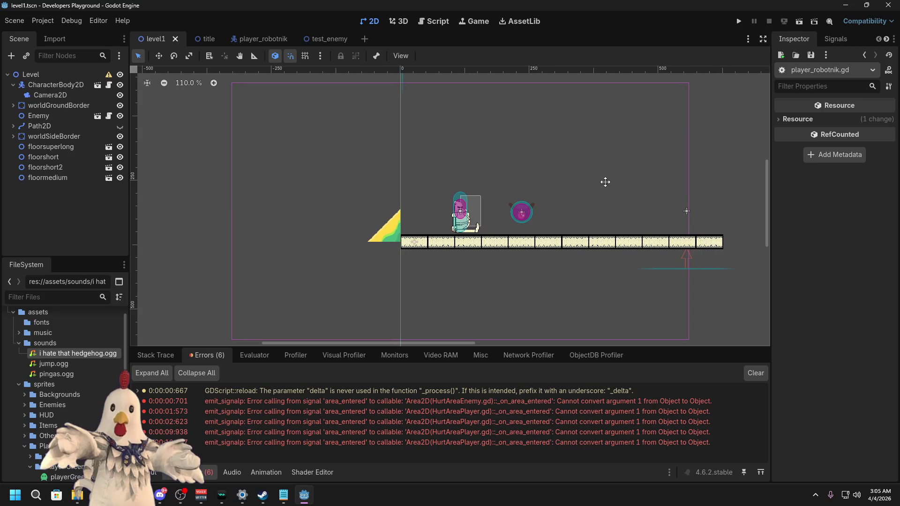
mouse_move(605, 182)
mouse_down()
mouse_move(567, 191)
mouse_move(551, 188)
mouse_move(570, 181)
mouse_move(464, 179)
mouse_move(578, 180)
mouse_up()
scroll(567, 191, up, 1)
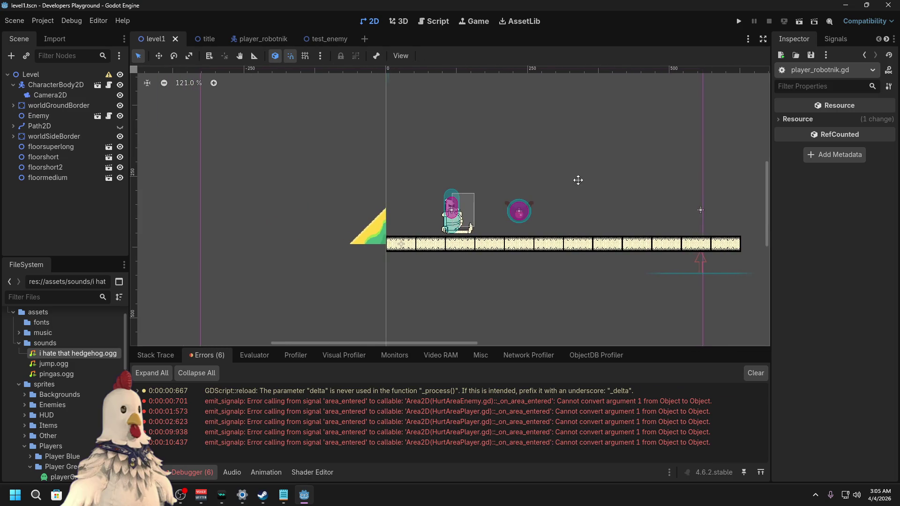
scroll(579, 178, up, 5)
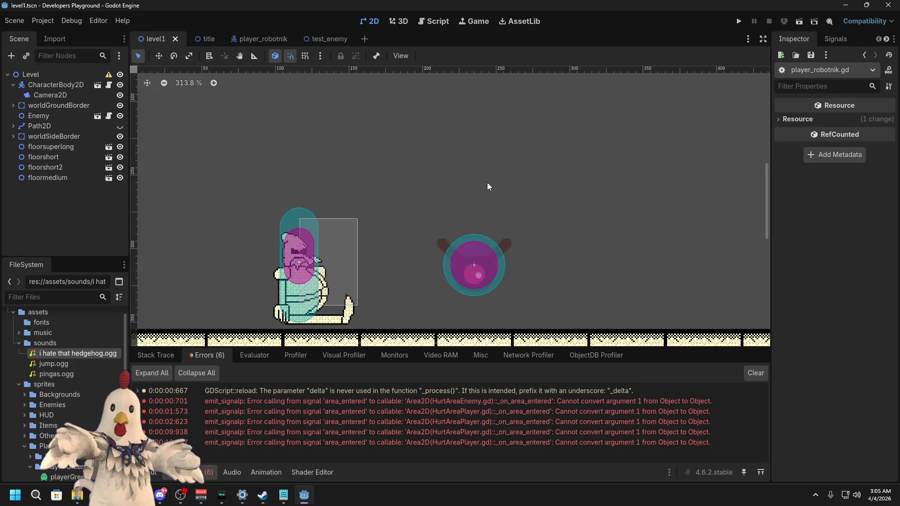
Step: Flip between the test_enemy, player_robotnik and level1 scenes, settling on the whole level1 view
click(316, 38)
click(246, 38)
click(160, 38)
click(263, 39)
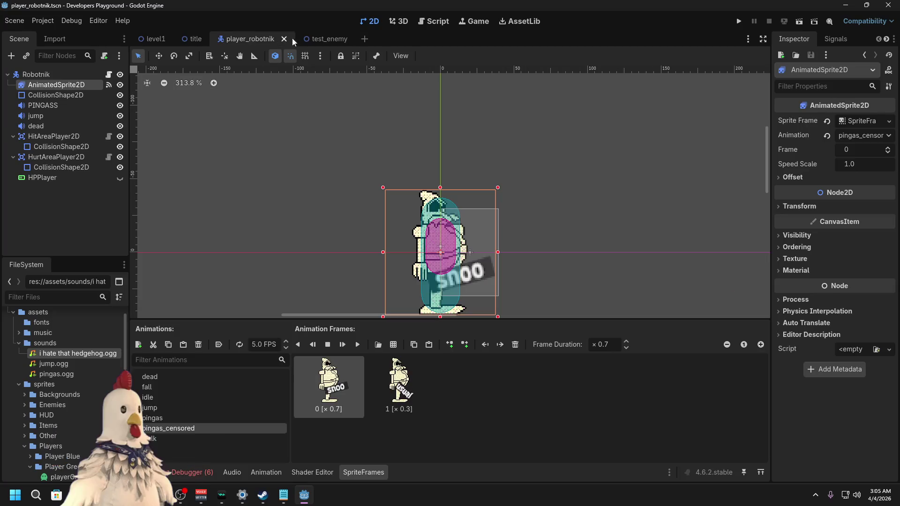
click(329, 39)
click(156, 38)
click(260, 39)
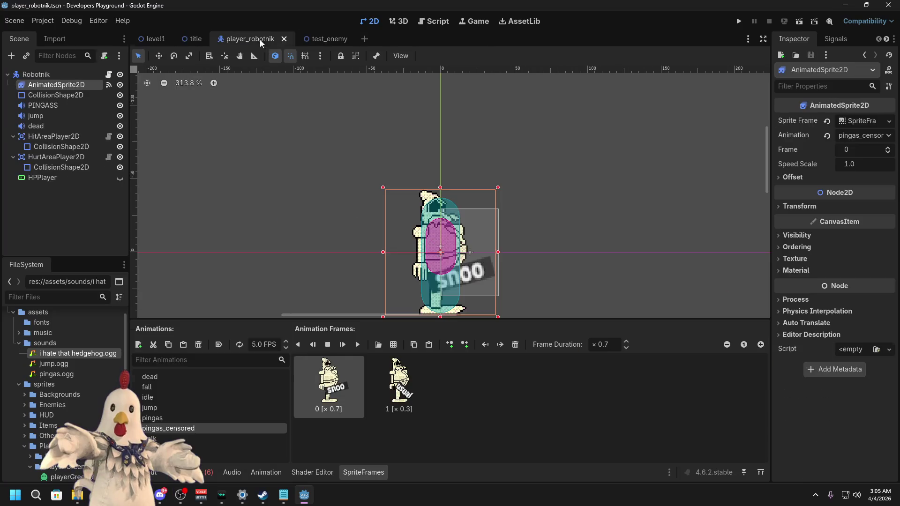
click(329, 38)
click(246, 39)
click(141, 39)
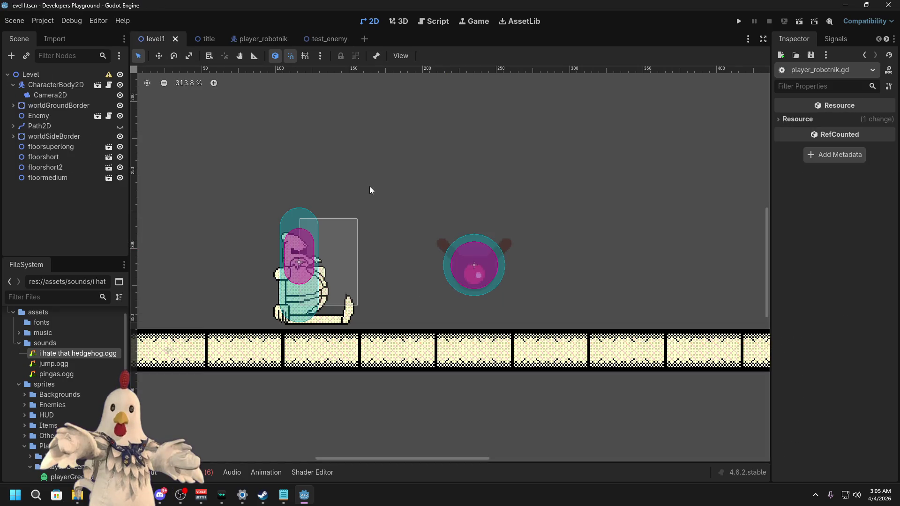
scroll(370, 188, down, 5)
drag(386, 169, 502, 198)
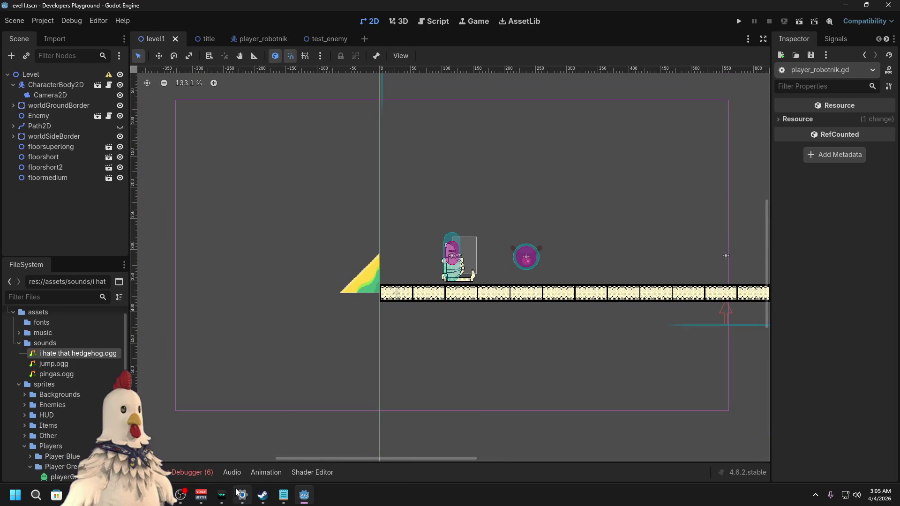
Step: Open the Animation panel, return to the Output log, then switch OBS to the Chill scene
click(279, 474)
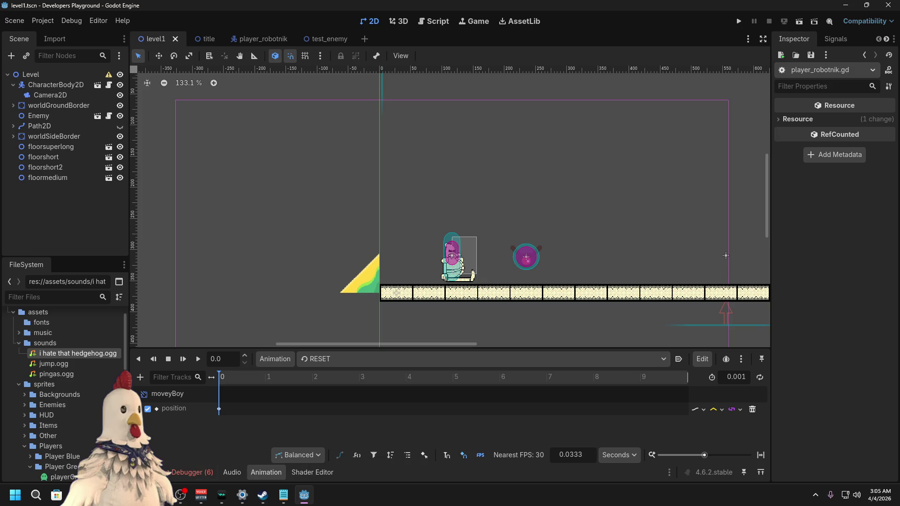
key(alt+o)
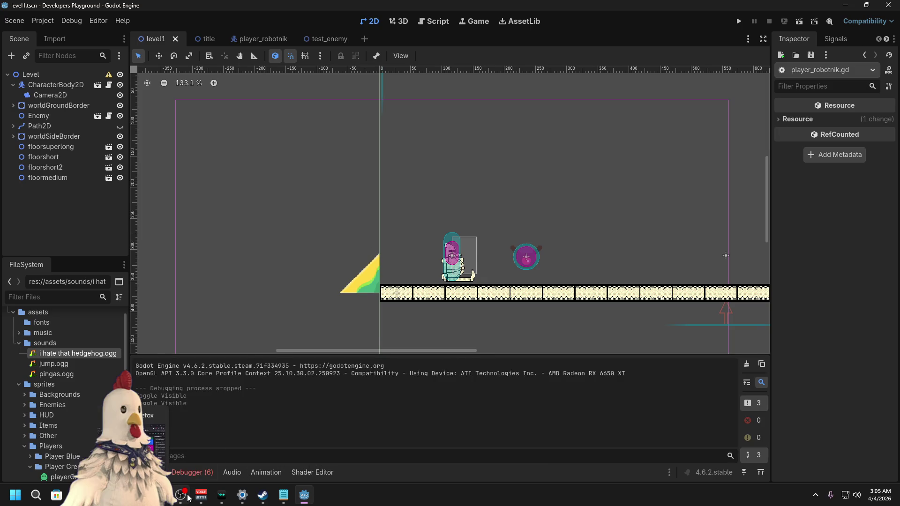
click(181, 495)
click(101, 373)
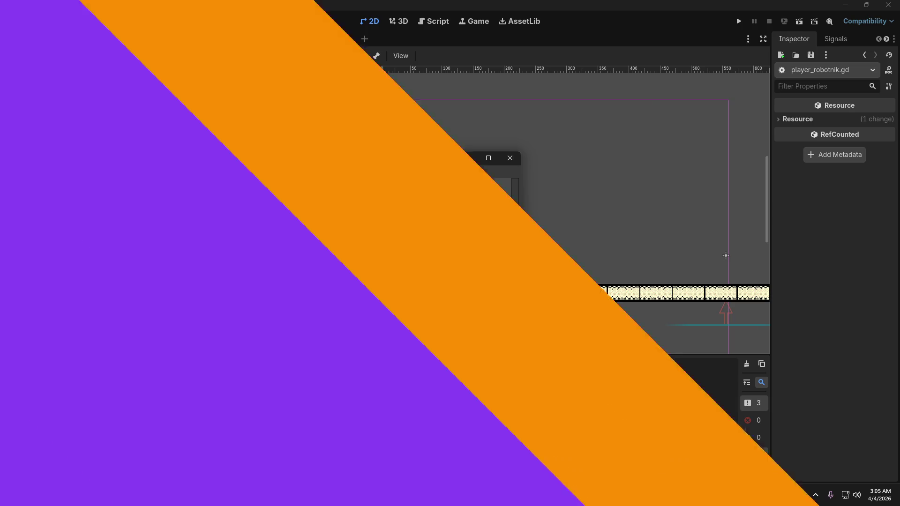